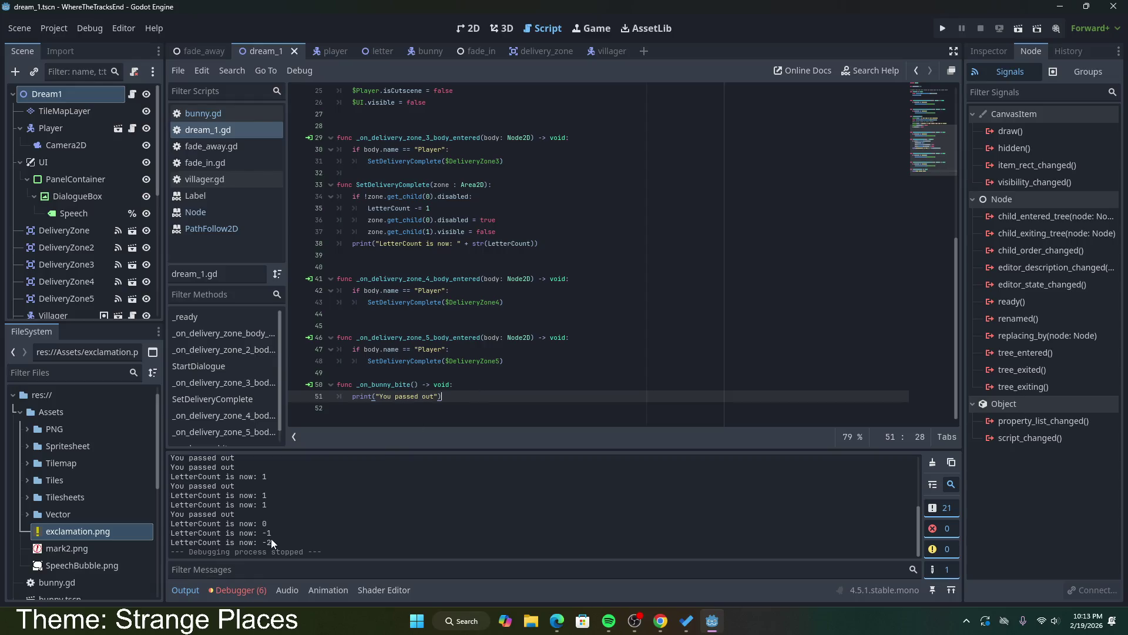
Step: Review the LetterCount log lines, the 'You passed out' print, and the delayed StartDialogue call in _ready
{"action": "left_click_drag", "start_coordinate": [271, 539], "coordinate": [172, 529]}
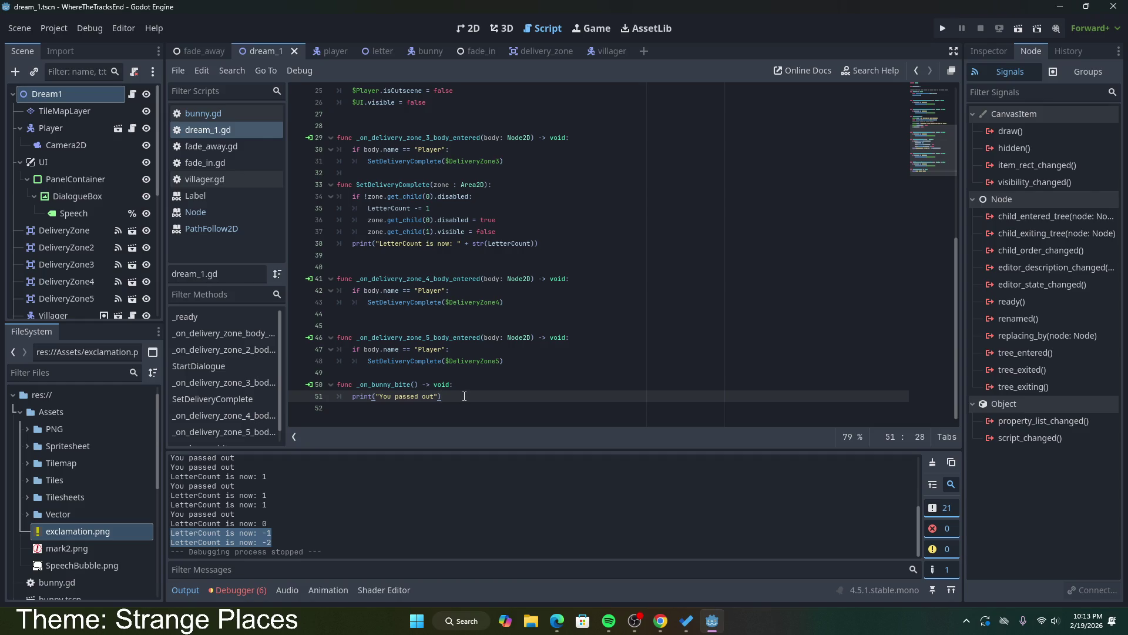
{"action": "left_click_drag", "start_coordinate": [462, 397], "coordinate": [351, 397]}
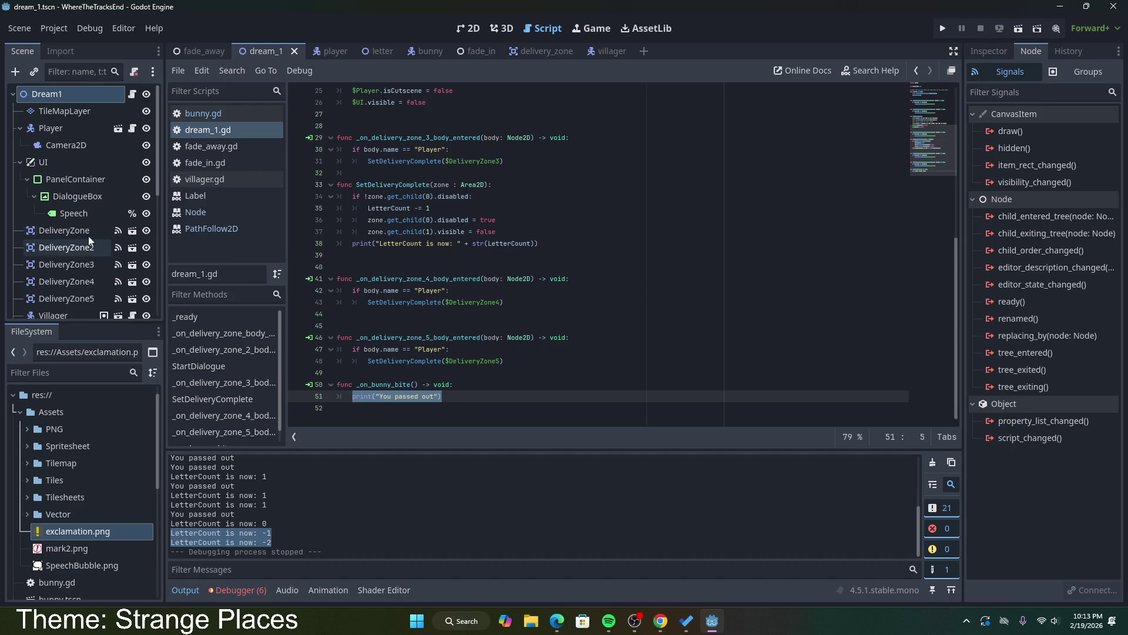
{"action": "scroll", "coordinate": [88, 173], "scroll_direction": "down", "scroll_amount": 10}
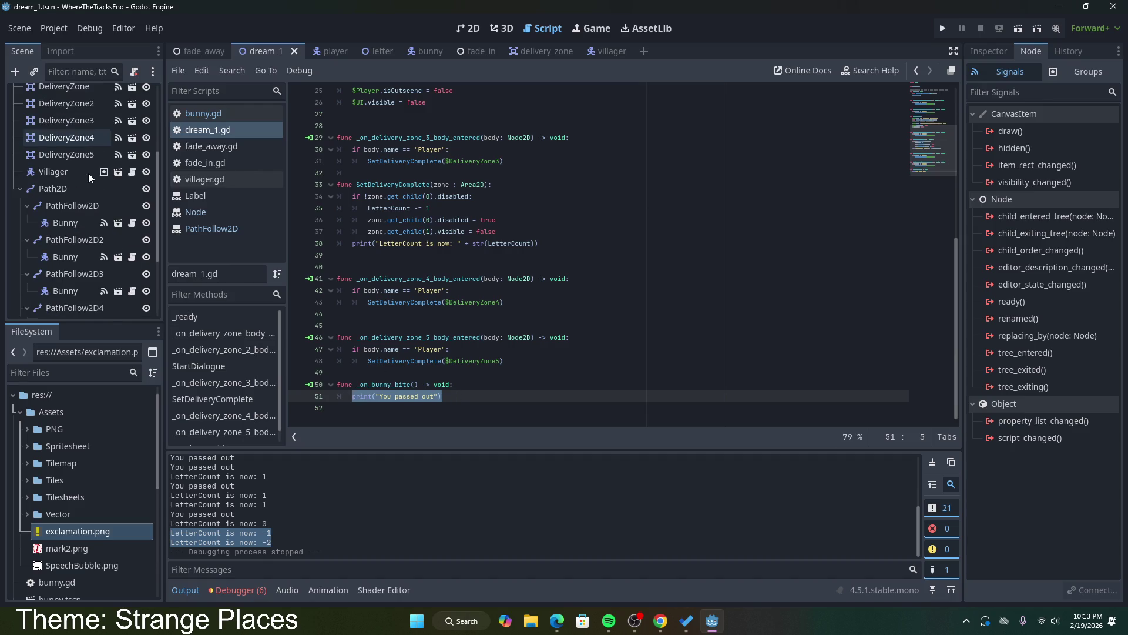
{"action": "scroll", "coordinate": [104, 224], "scroll_direction": "up", "scroll_amount": 10}
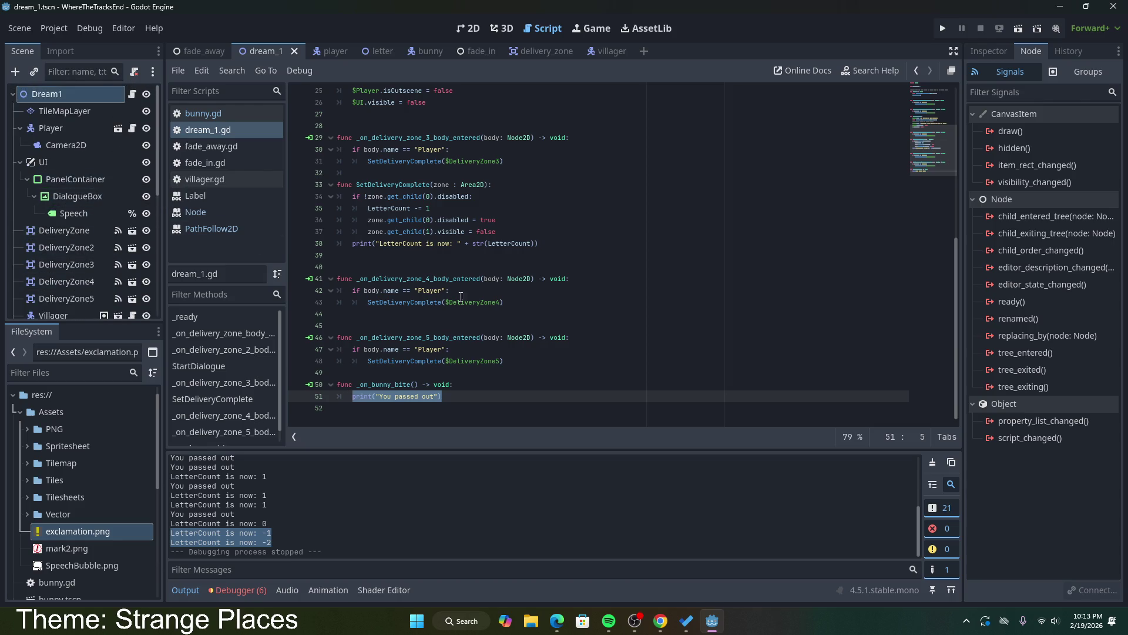
{"action": "left_click_drag", "start_coordinate": [442, 396], "coordinate": [353, 396]}
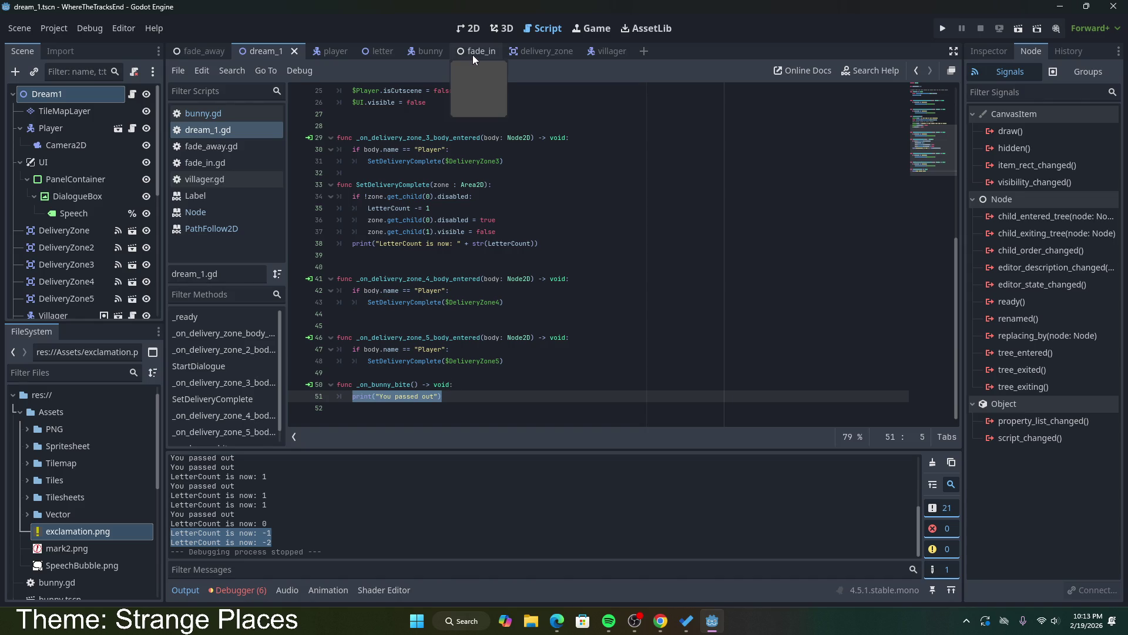
{"action": "left_click", "coordinate": [442, 396]}
{"action": "left_click_drag", "start_coordinate": [442, 397], "coordinate": [352, 397]}
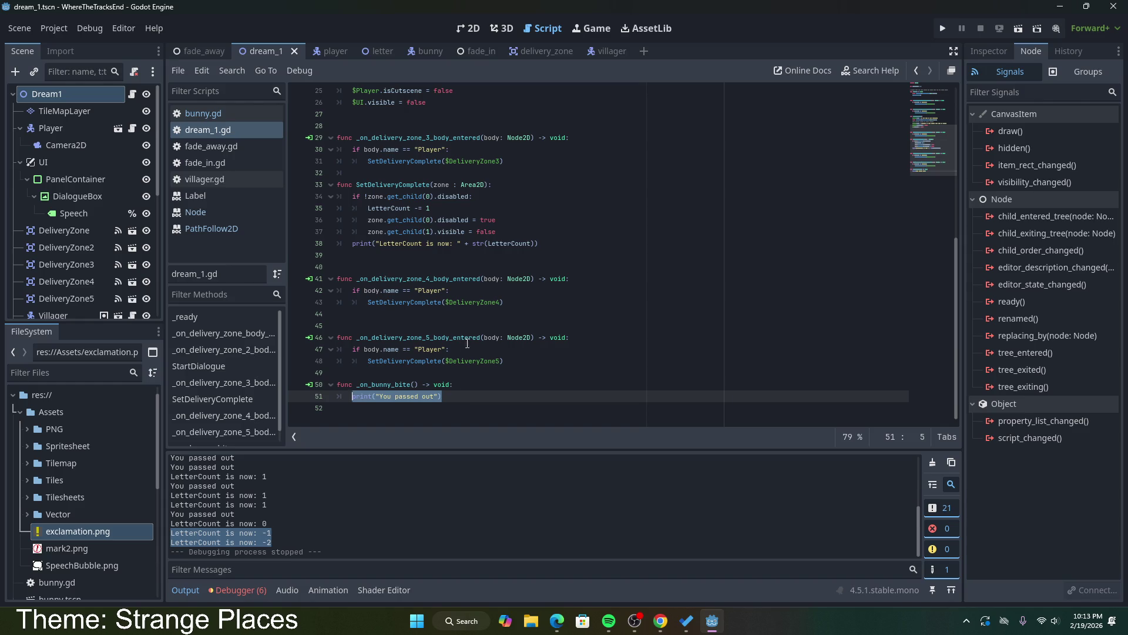
{"action": "left_click_drag", "start_coordinate": [442, 396], "coordinate": [351, 401]}
{"action": "scroll", "coordinate": [462, 389], "scroll_direction": "up", "scroll_amount": 3}
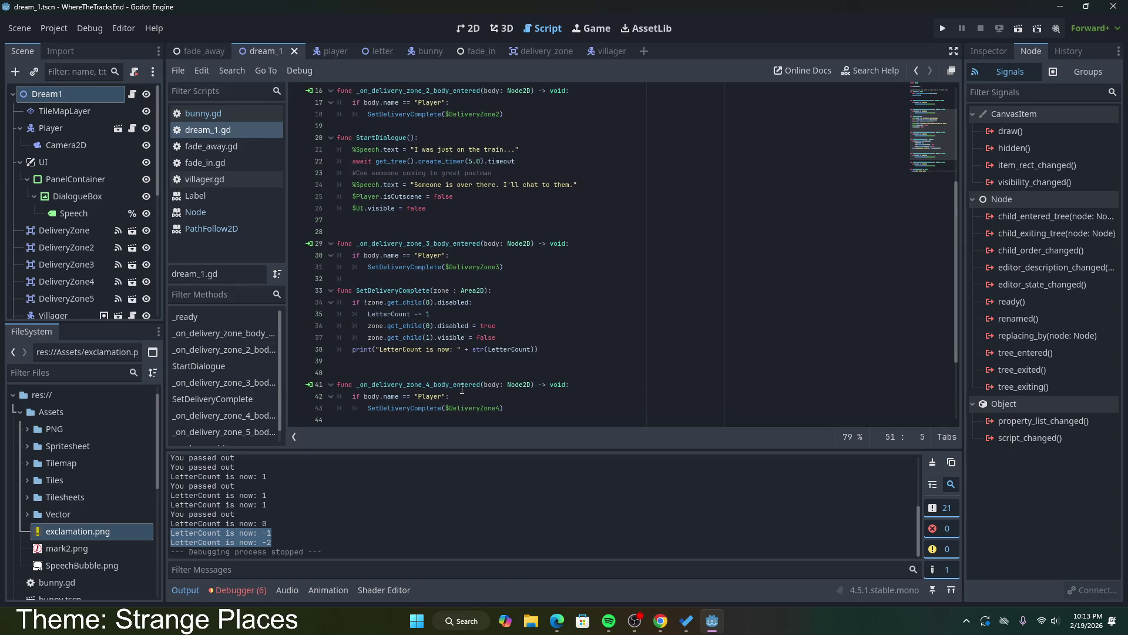
{"action": "scroll", "coordinate": [462, 388], "scroll_direction": "up", "scroll_amount": 5}
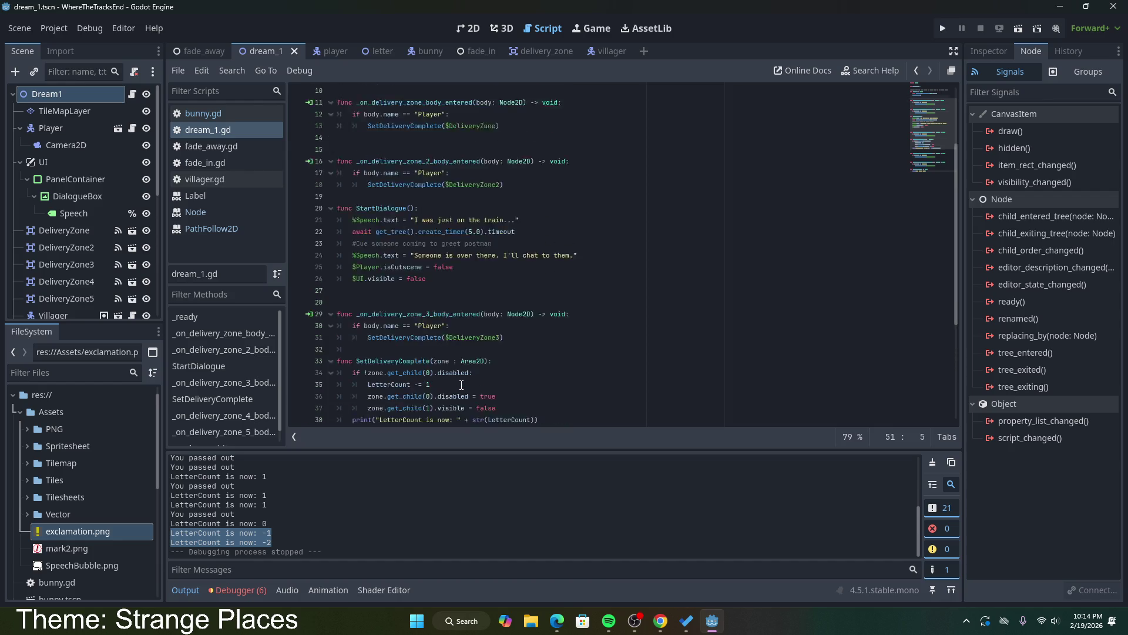
{"action": "left_click_drag", "start_coordinate": [418, 177], "coordinate": [353, 162]}
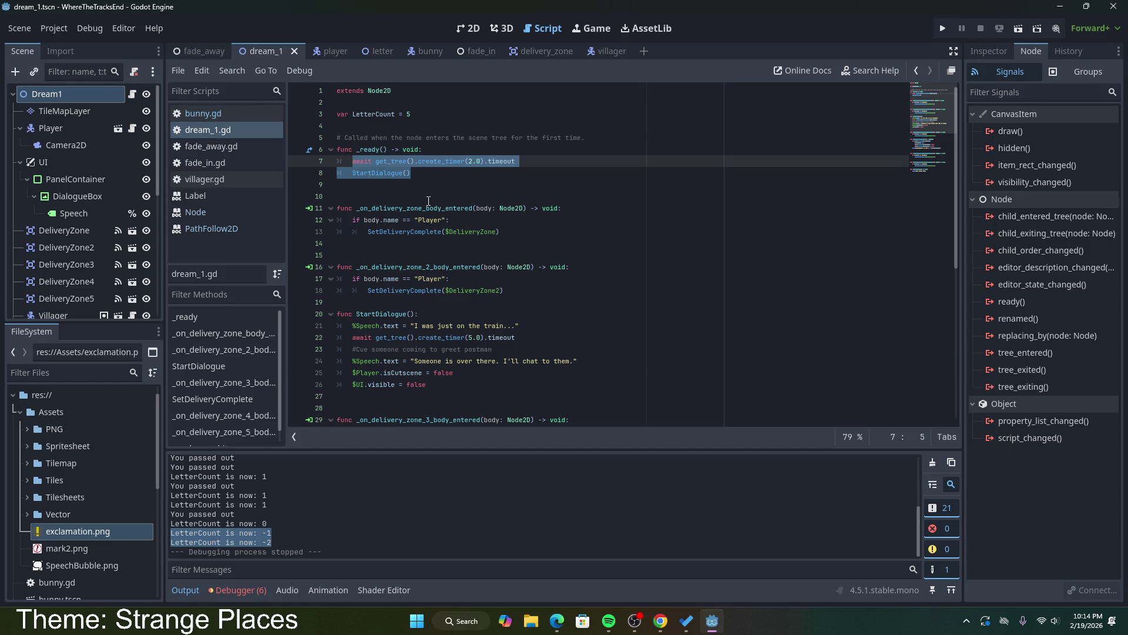
{"action": "scroll", "coordinate": [428, 200], "scroll_direction": "down", "scroll_amount": 8}
Step: Declare var GotHit = false below the LetterCount declaration and save the script
{"action": "left_click", "coordinate": [452, 396]}
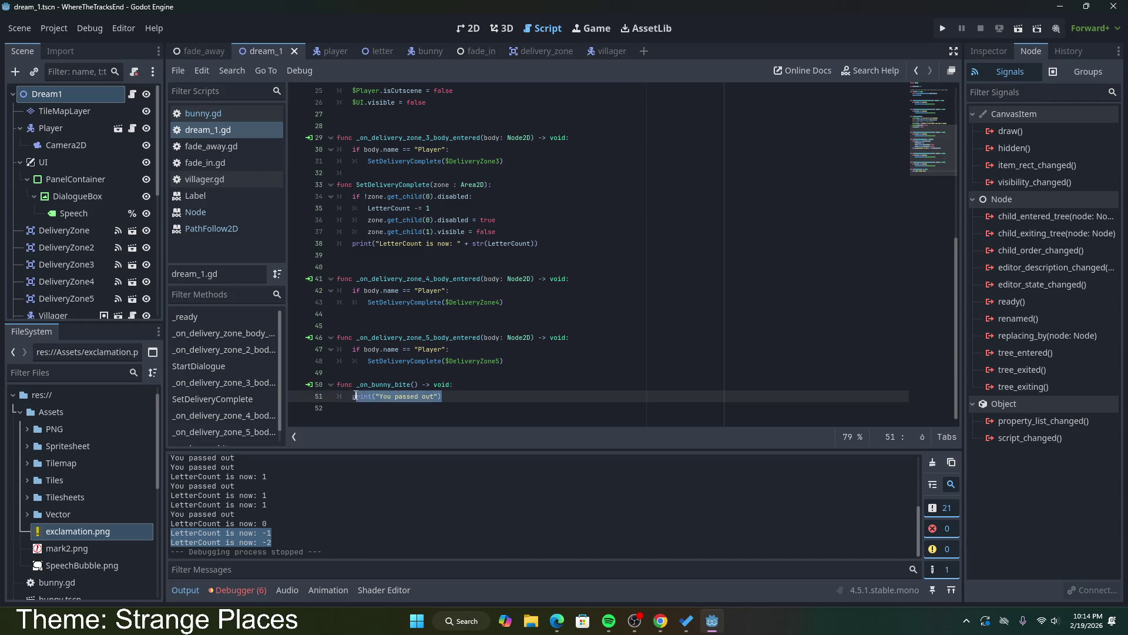
{"action": "scroll", "coordinate": [450, 353], "scroll_direction": "up", "scroll_amount": 8}
{"action": "left_click", "coordinate": [445, 120]}
{"action": "key", "text": "Return"}
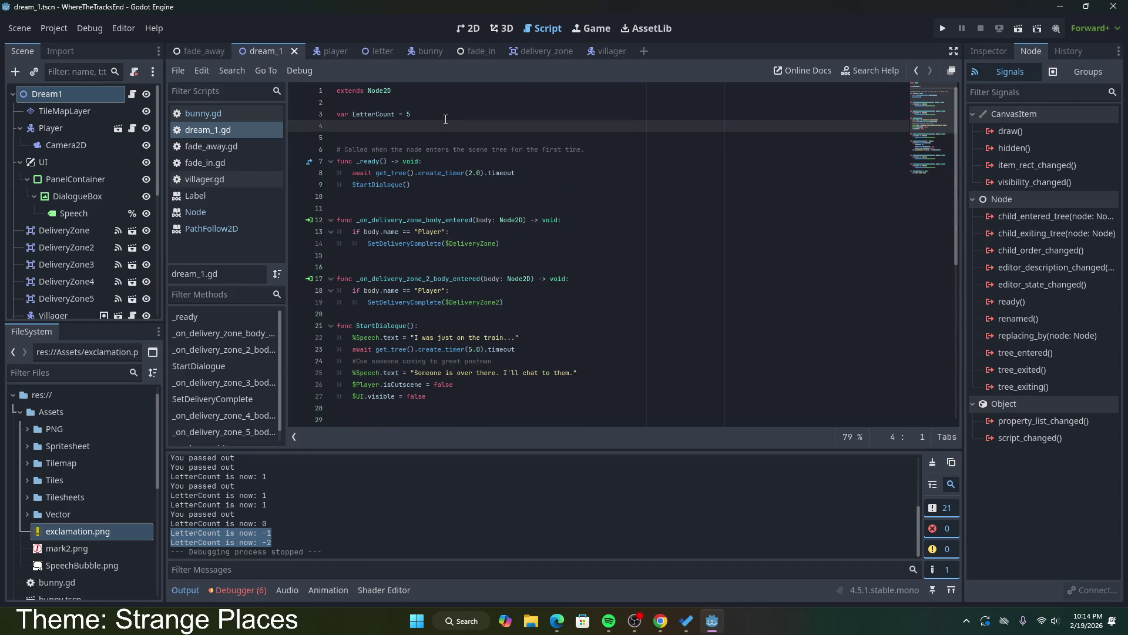
{"action": "type", "text": "var "}
{"action": "type", "text": "Got"}
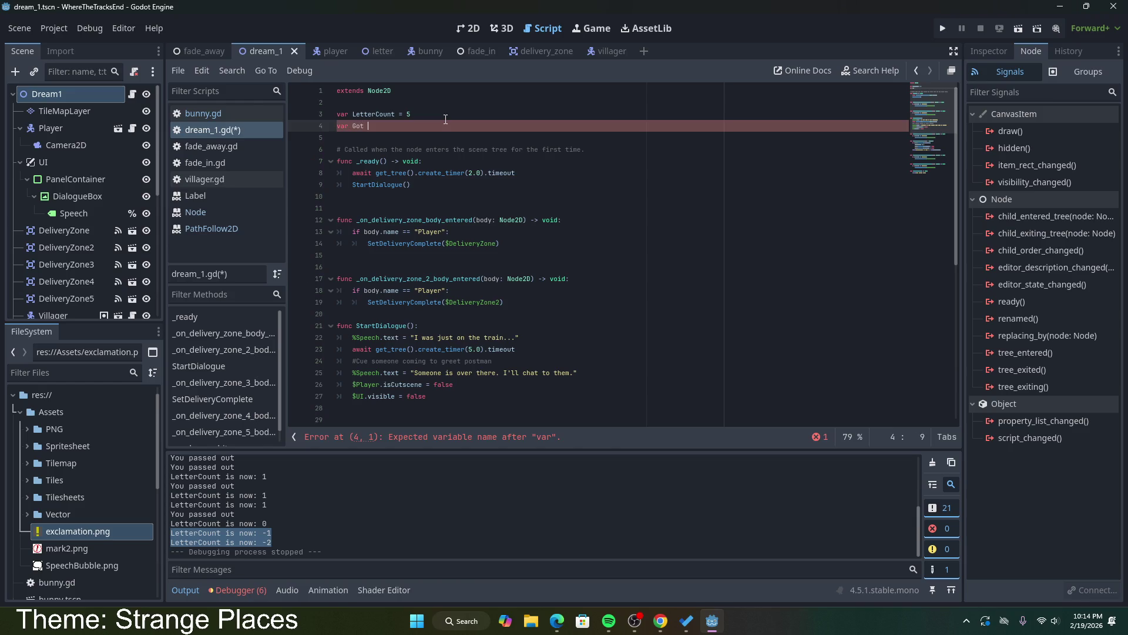
{"action": "type", "text": "Hitfalse"}
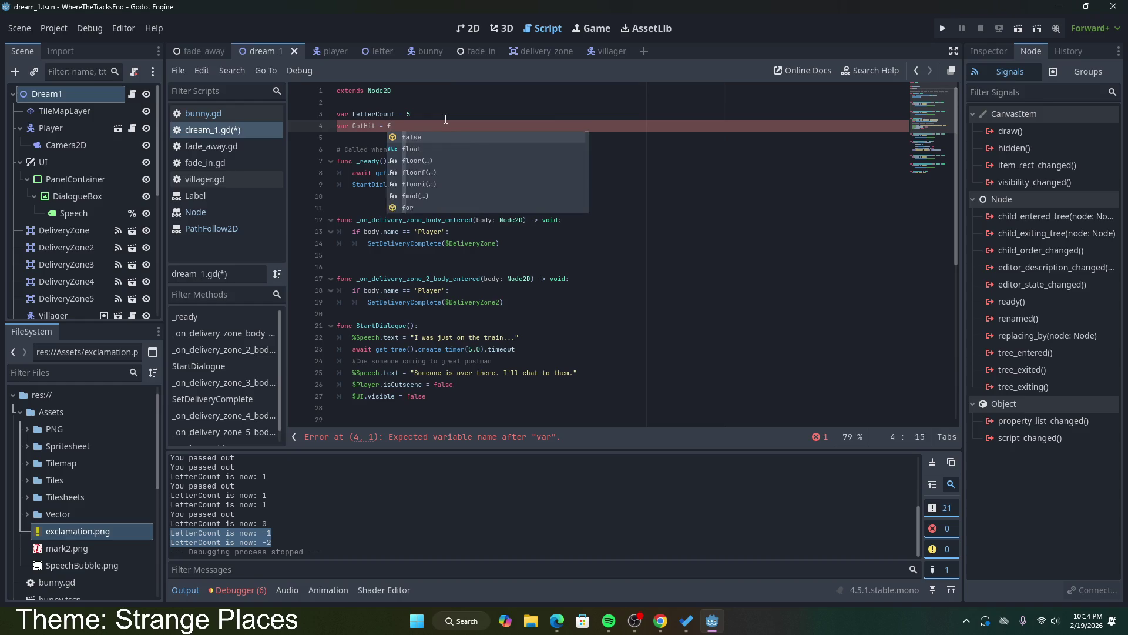
{"action": "left_click", "coordinate": [434, 150]}
{"action": "key", "text": "ctrl+s"}
Step: Add GotHit = true as a new line inside _on_bunny_bite
{"action": "scroll", "coordinate": [472, 253], "scroll_direction": "down", "scroll_amount": 5}
{"action": "scroll", "coordinate": [472, 252], "scroll_direction": "down", "scroll_amount": 3}
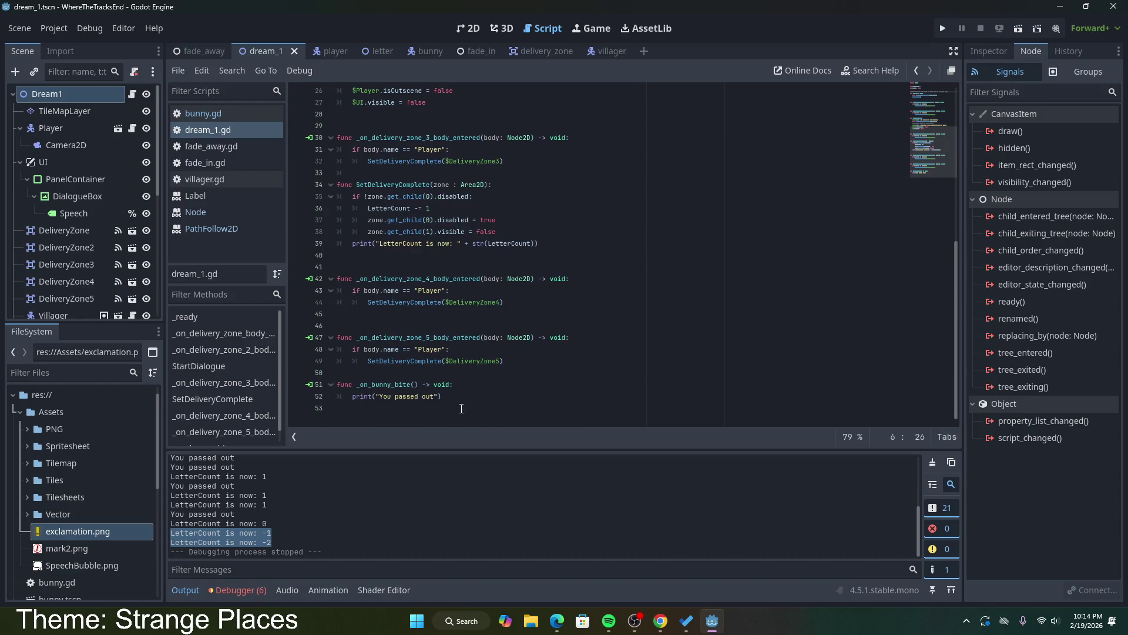
{"action": "left_click", "coordinate": [474, 383]}
{"action": "key", "text": "Return"}
{"action": "type", "text": "Go"}
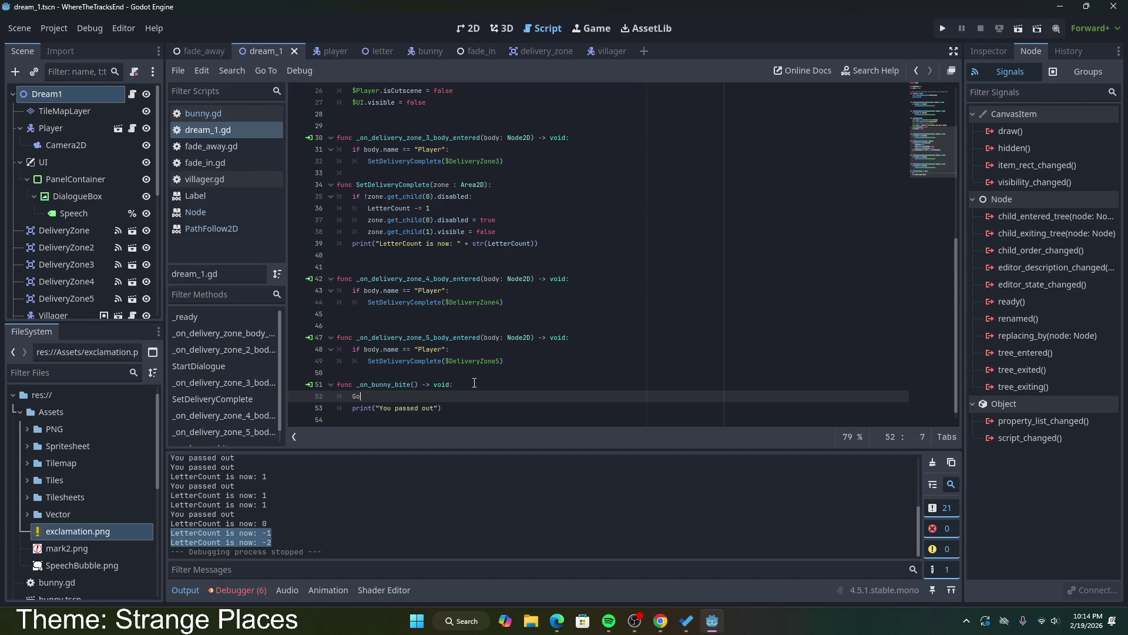
{"action": "type", "text": "tHit = true"}
Step: Remove the var GotHit = false declaration from the top of the script
{"action": "left_click_drag", "start_coordinate": [477, 407], "coordinate": [353, 406]}
{"action": "left_click", "coordinate": [405, 397]}
{"action": "left_click_drag", "start_coordinate": [479, 393], "coordinate": [486, 379]}
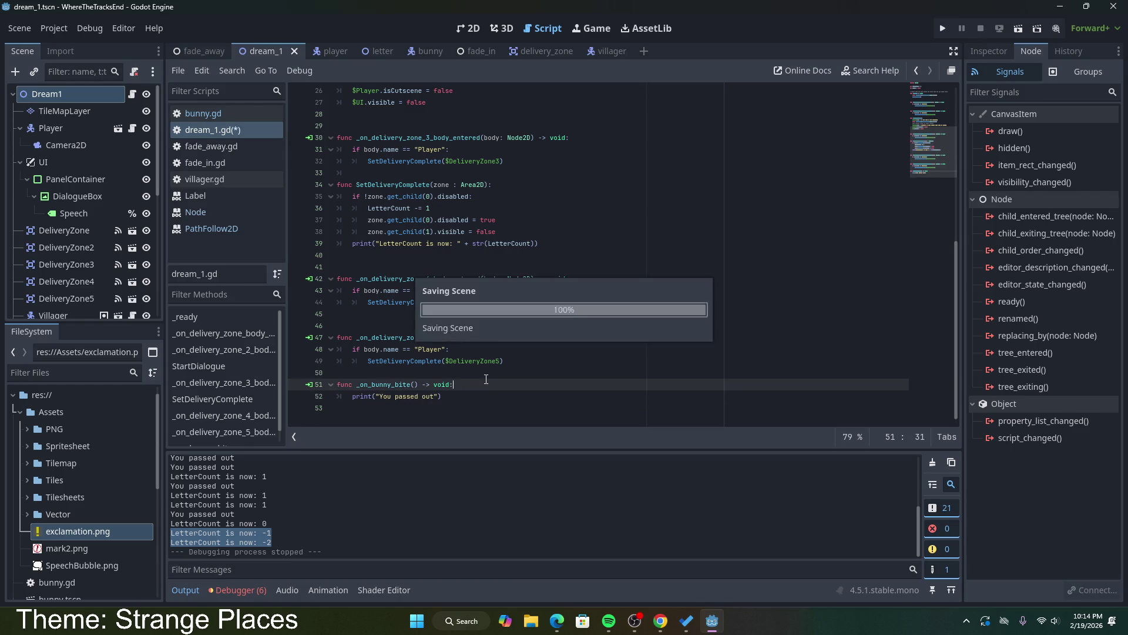
{"action": "scroll", "coordinate": [459, 265], "scroll_direction": "up", "scroll_amount": 8}
{"action": "left_click_drag", "start_coordinate": [417, 129], "coordinate": [435, 118]}
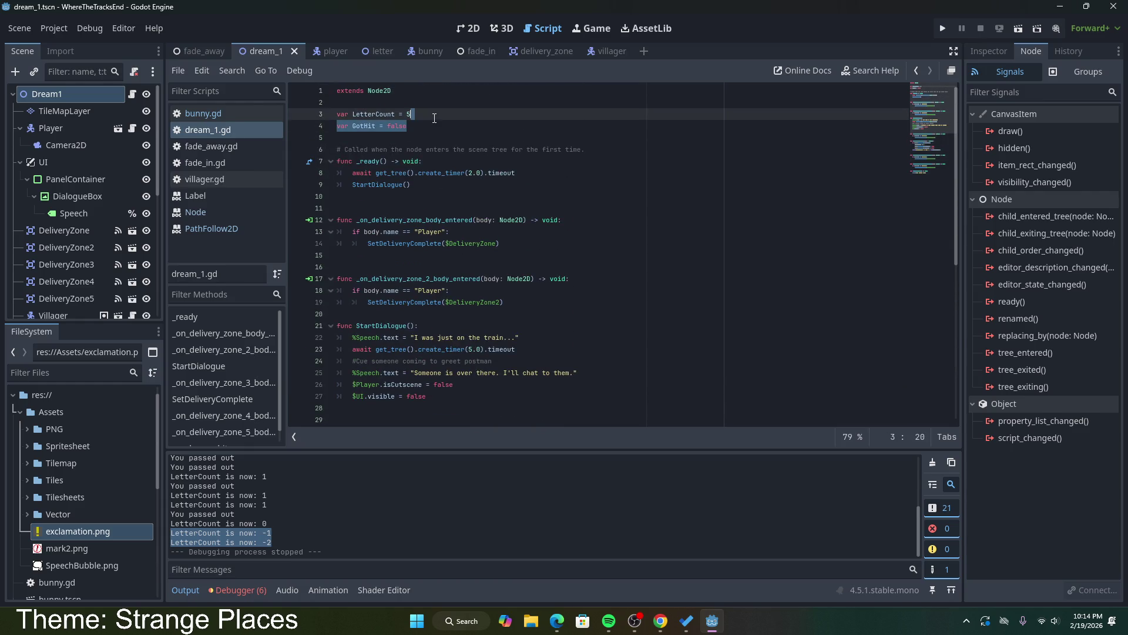
{"action": "left_click", "coordinate": [435, 126]}
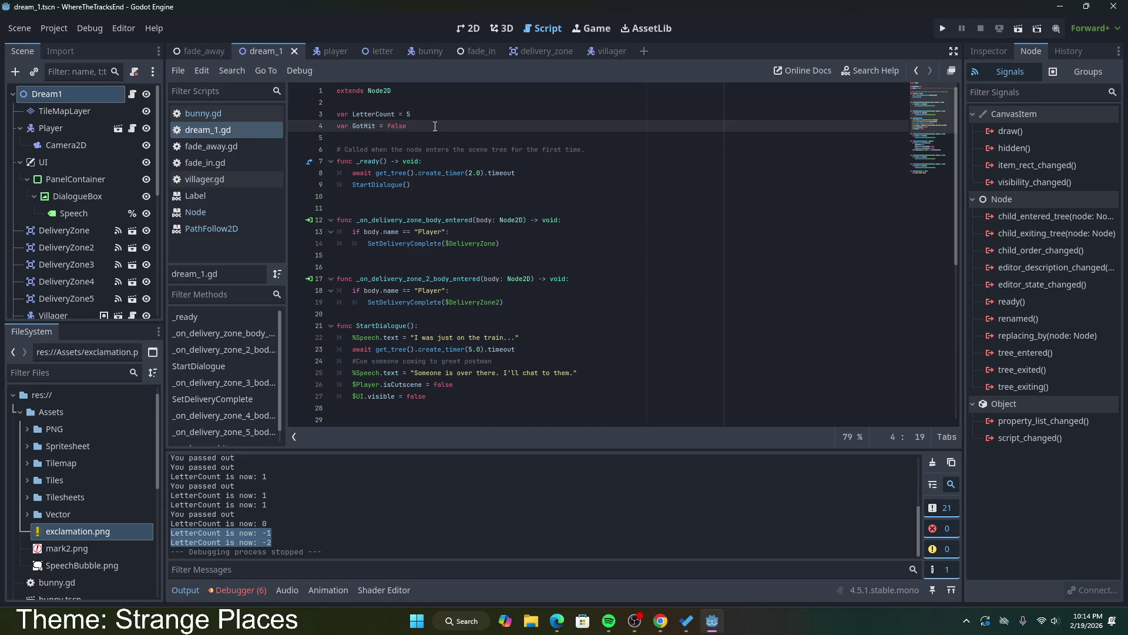
{"action": "left_click_drag", "start_coordinate": [435, 126], "coordinate": [411, 115]}
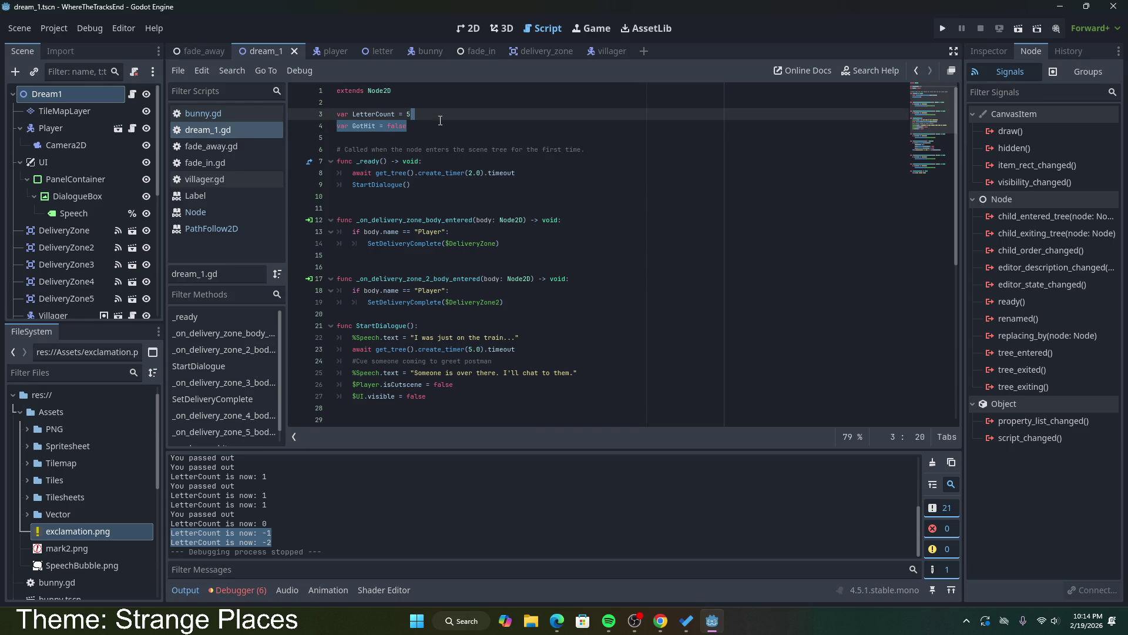
{"action": "key", "text": "BackSpace"}
Step: Look over the 'You passed out' line and the delayed StartDialogue call in _ready again
{"action": "scroll", "coordinate": [498, 178], "scroll_direction": "down", "scroll_amount": 3}
{"action": "scroll", "coordinate": [497, 178], "scroll_direction": "down", "scroll_amount": 5}
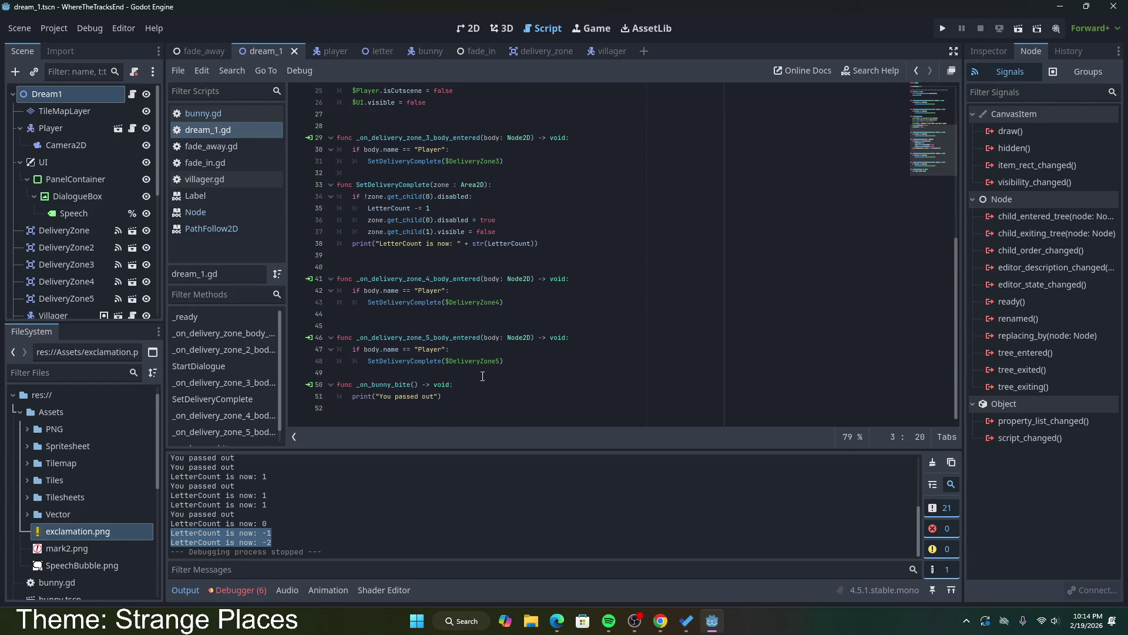
{"action": "left_click", "coordinate": [461, 401]}
{"action": "scroll", "coordinate": [473, 373], "scroll_direction": "up", "scroll_amount": 8}
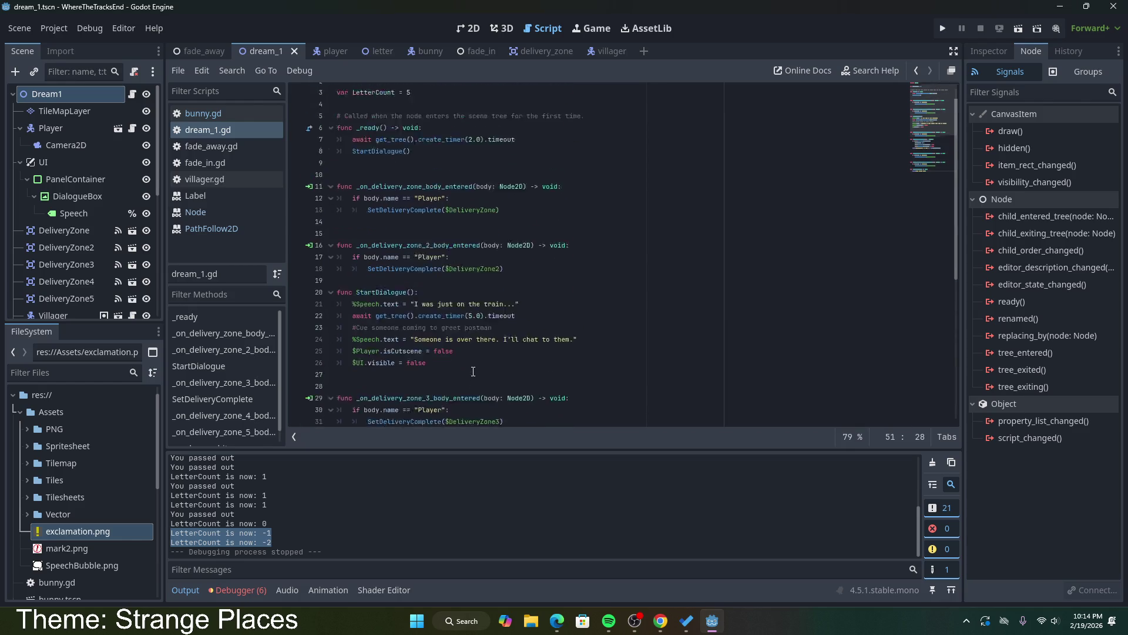
{"action": "left_click_drag", "start_coordinate": [418, 180], "coordinate": [353, 166]}
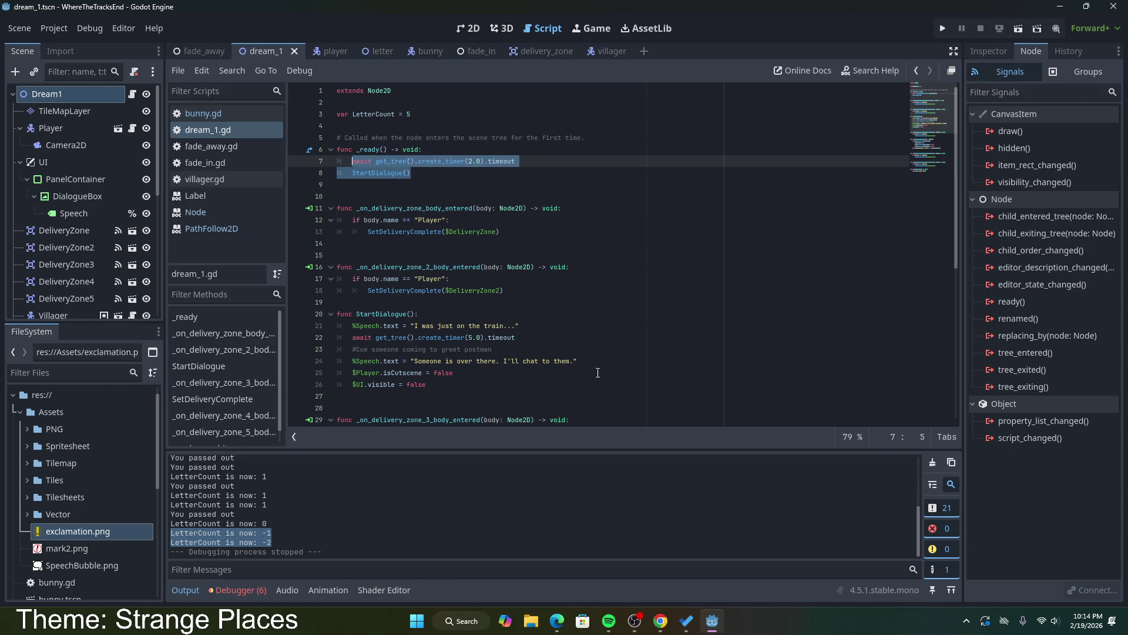
{"action": "scroll", "coordinate": [449, 345], "scroll_direction": "down", "scroll_amount": 3}
{"action": "scroll", "coordinate": [449, 346], "scroll_direction": "up", "scroll_amount": 2}
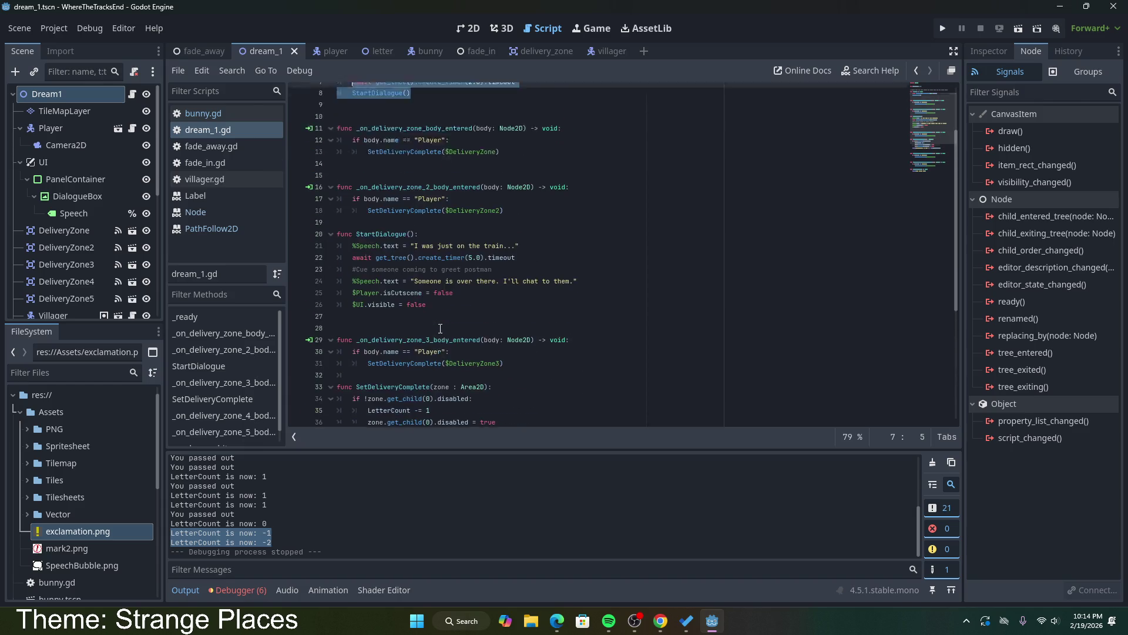
Step: Inspect the body of the StartDialogue function down to the isCutscene line
{"action": "left_click", "coordinate": [450, 350]}
{"action": "left_click_drag", "start_coordinate": [450, 351], "coordinate": [351, 289]}
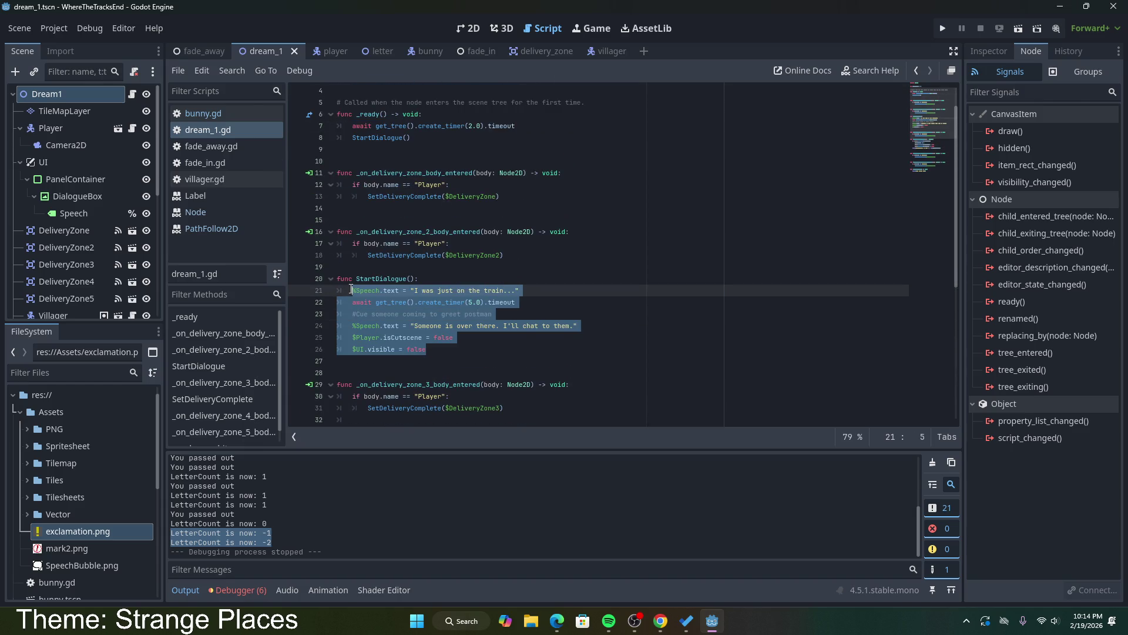
{"action": "left_click_drag", "start_coordinate": [427, 349], "coordinate": [351, 296]}
{"action": "left_click_drag", "start_coordinate": [450, 347], "coordinate": [349, 295]}
{"action": "scroll", "coordinate": [422, 322], "scroll_direction": "down", "scroll_amount": 1}
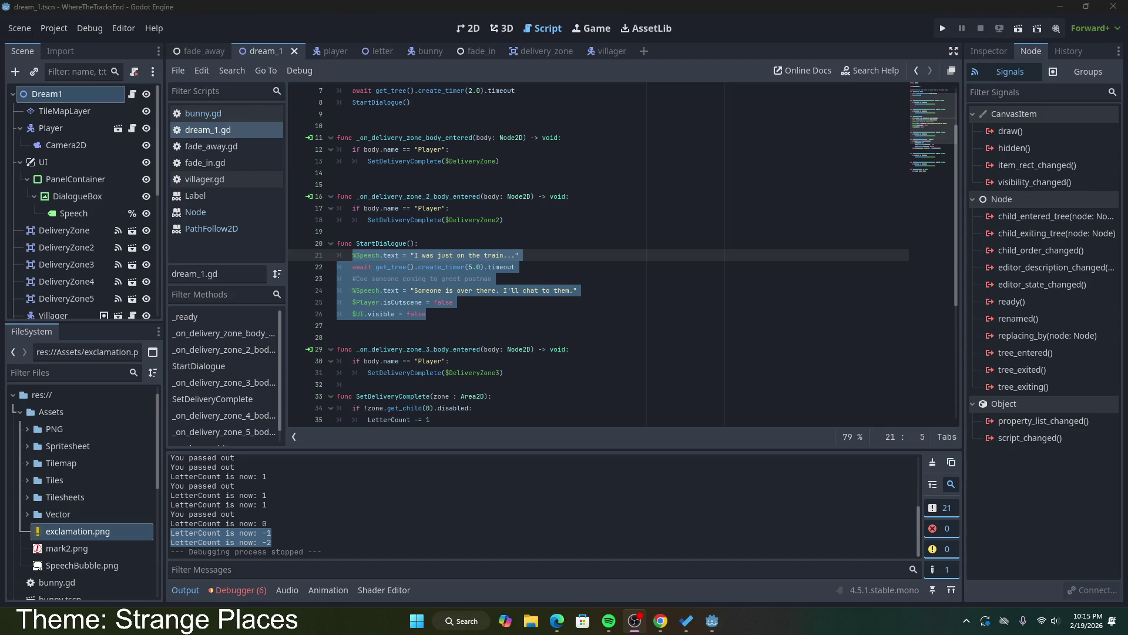
{"action": "mouse_move", "coordinate": [532, 342]}
{"action": "left_mouse_down"}
{"action": "mouse_move", "coordinate": [447, 302]}
{"action": "mouse_move", "coordinate": [406, 267]}
{"action": "mouse_move", "coordinate": [354, 256]}
{"action": "left_mouse_up"}
{"action": "left_click", "coordinate": [462, 311]}
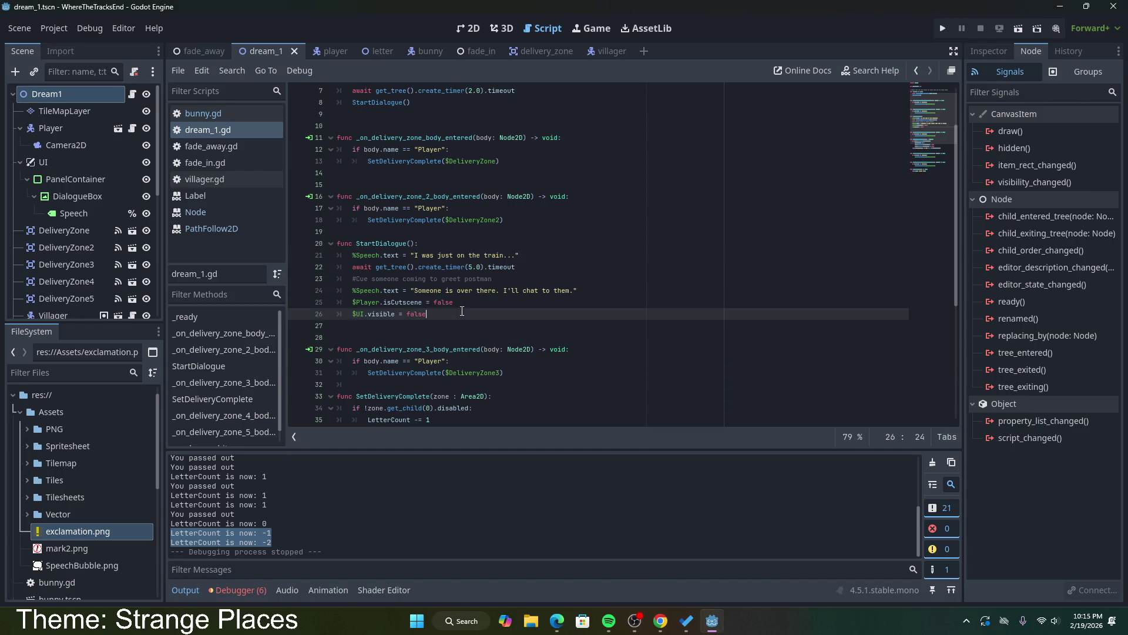
{"action": "left_click_drag", "start_coordinate": [434, 315], "coordinate": [351, 257]}
{"action": "left_click", "coordinate": [474, 301]}
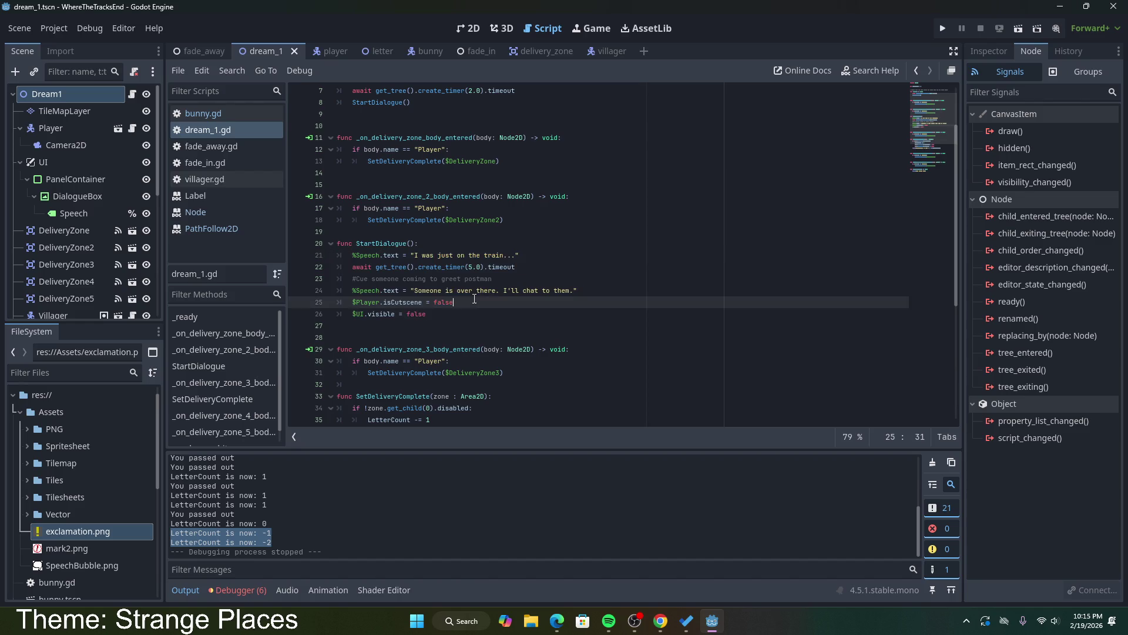
Step: Start a new line right below the _on_bunny_bite header
{"action": "scroll", "coordinate": [453, 329], "scroll_direction": "down", "scroll_amount": 6}
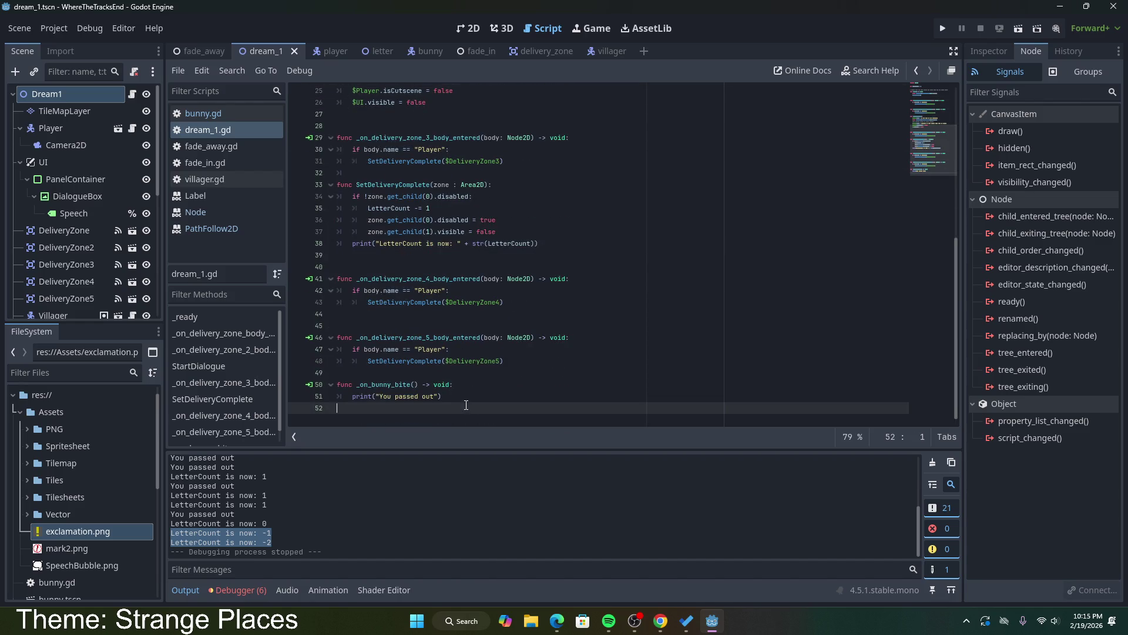
{"action": "left_click", "coordinate": [457, 397]}
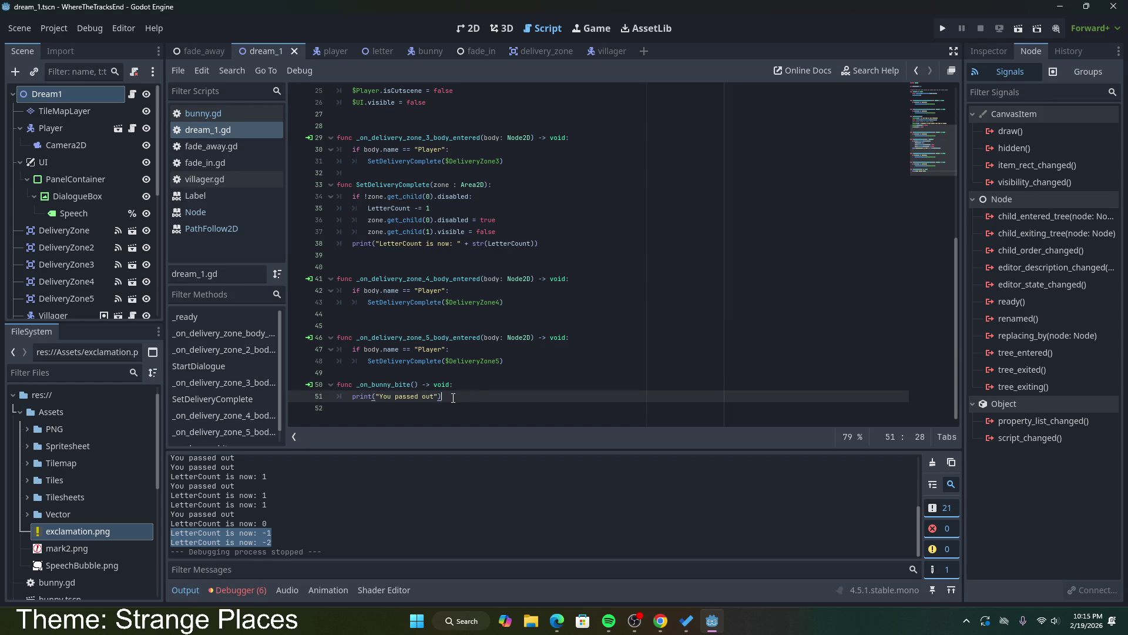
{"action": "left_click", "coordinate": [466, 387]}
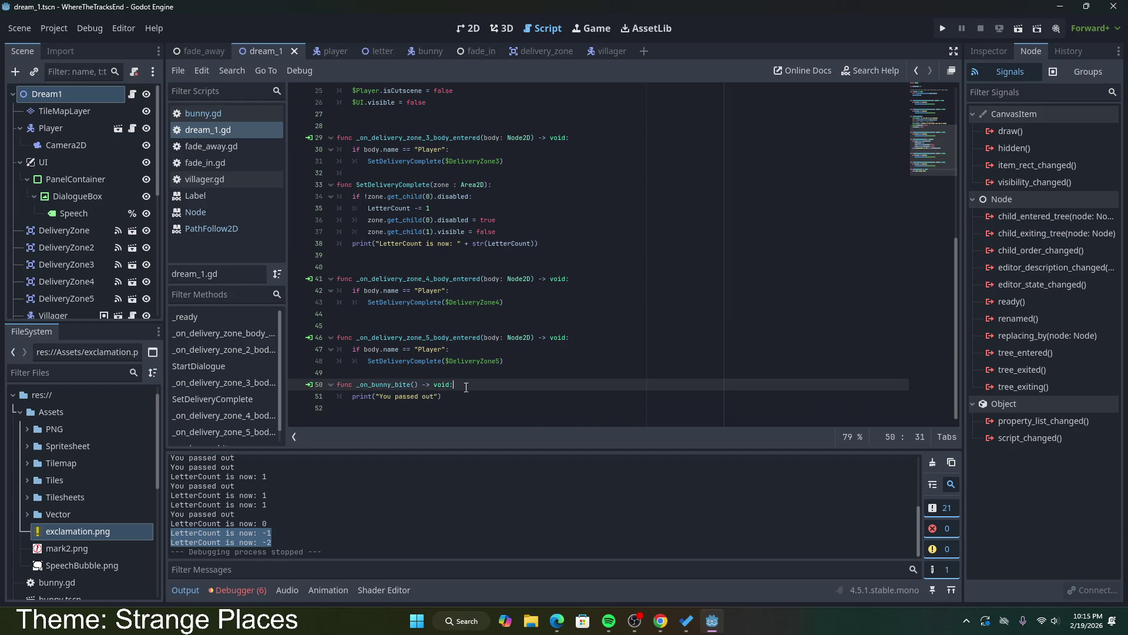
{"action": "scroll", "coordinate": [466, 387], "scroll_direction": "up", "scroll_amount": 8}
{"action": "scroll", "coordinate": [465, 388], "scroll_direction": "down", "scroll_amount": 8}
{"action": "key", "text": "Return"}
{"action": "type", "text": "Get"}
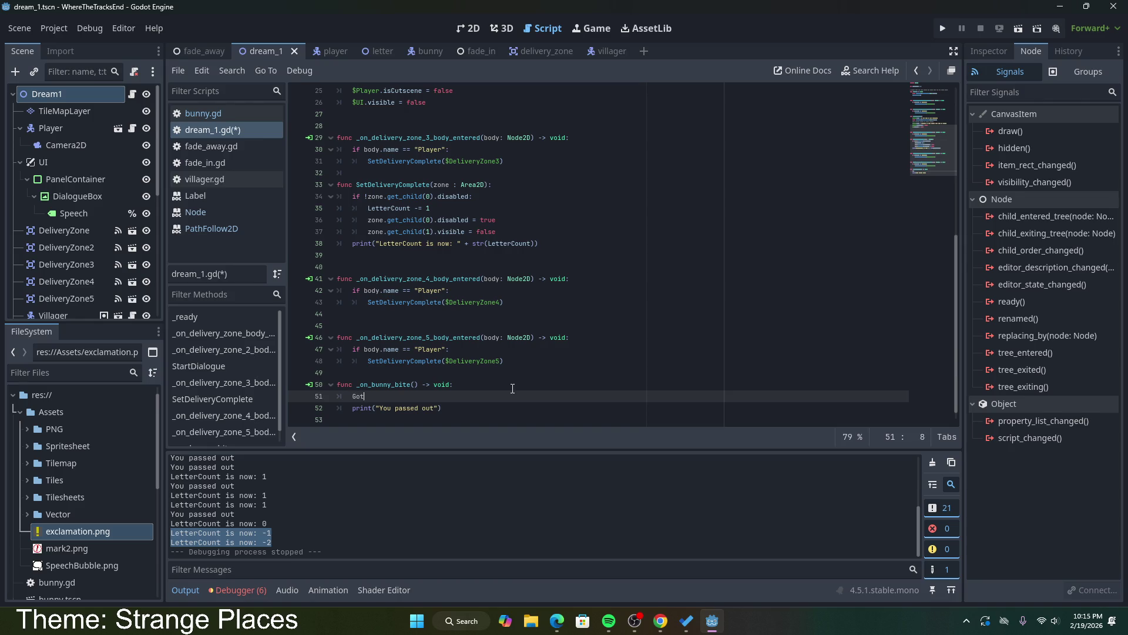
Step: Finish GotHit = true in _on_bunny_bite, save, and declare var GotHit = false below LetterCount
{"action": "type", "text": "Hite"}
{"action": "type", "text": "rue"}
{"action": "key", "text": "ctrl+s"}
{"action": "scroll", "coordinate": [434, 124], "scroll_direction": "up", "scroll_amount": 8}
{"action": "left_click", "coordinate": [434, 113]}
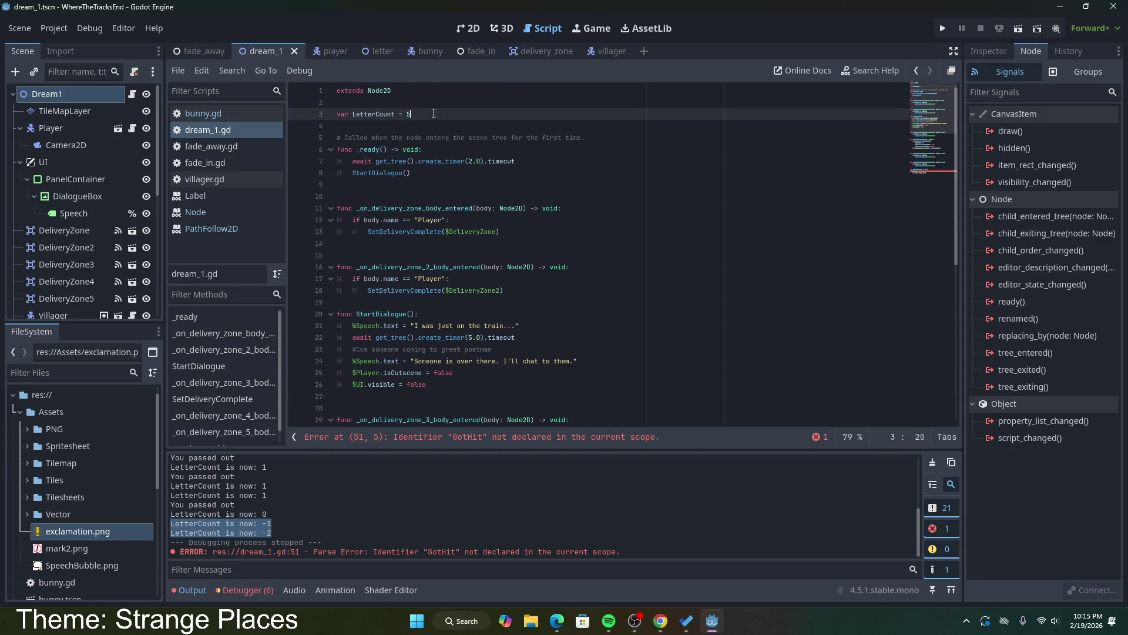
{"action": "key", "text": "Return"}
{"action": "type", "text": "var "}
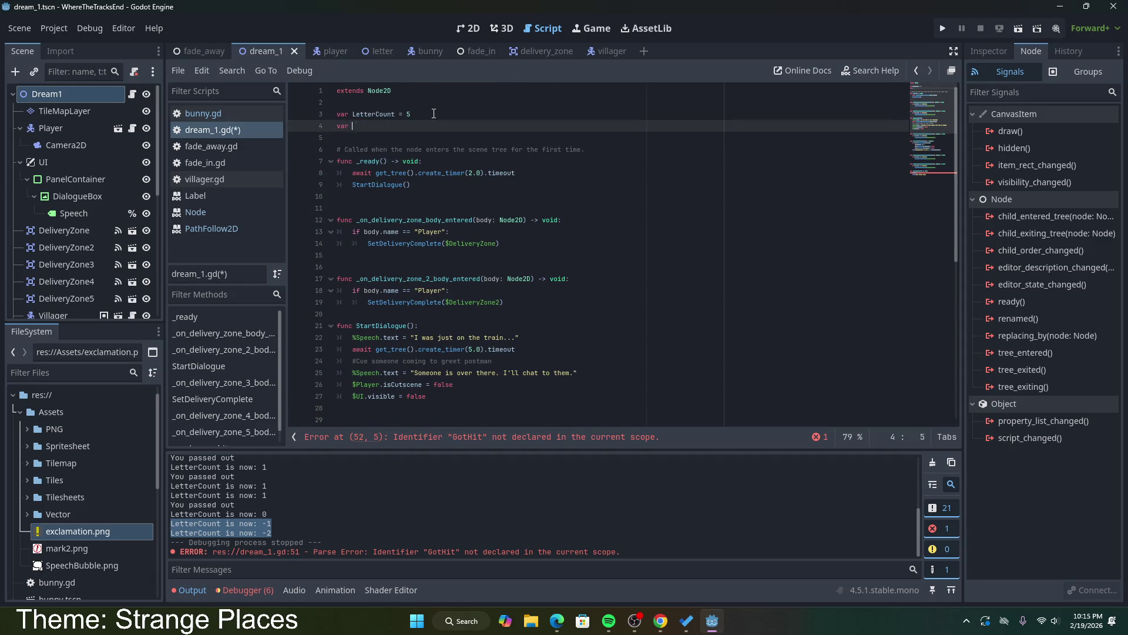
{"action": "type", "text": "GotHit = false"}
Step: Add print(GotHit) before StartDialogue() in _ready, save, and run the current scene
{"action": "left_click", "coordinate": [449, 184]}
{"action": "key", "text": "ctrl+shift+Return"}
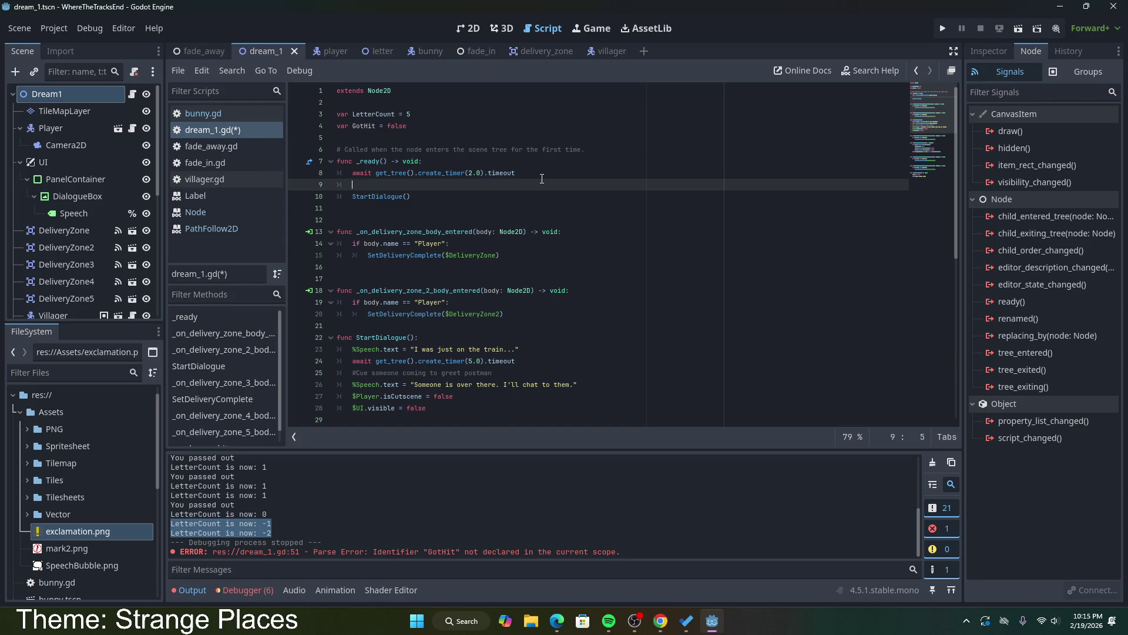
{"action": "type", "text": "print(Gp"}
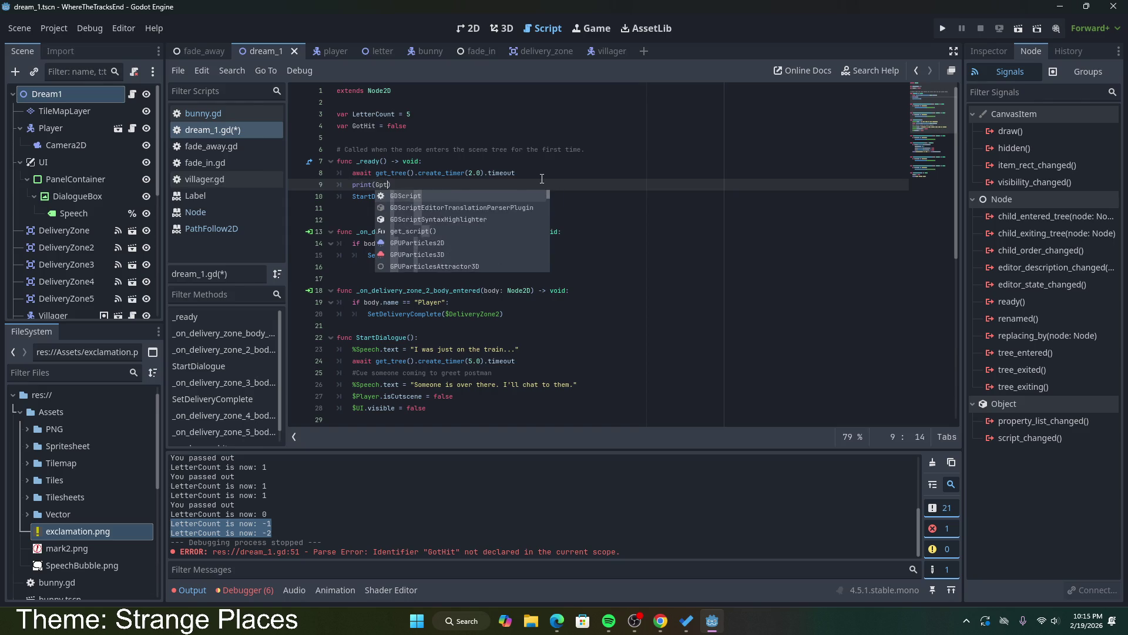
{"action": "key", "text": "BackSpace"}
{"action": "type", "text": "otHit"}
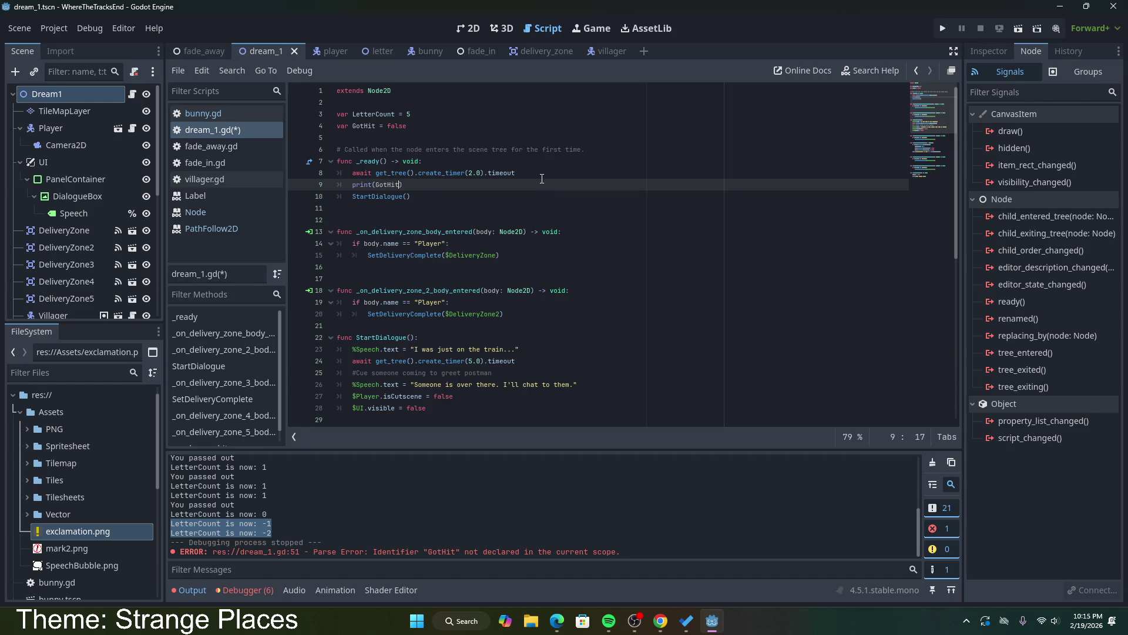
{"action": "left_click", "coordinate": [502, 199]}
{"action": "key", "text": "ctrl+s"}
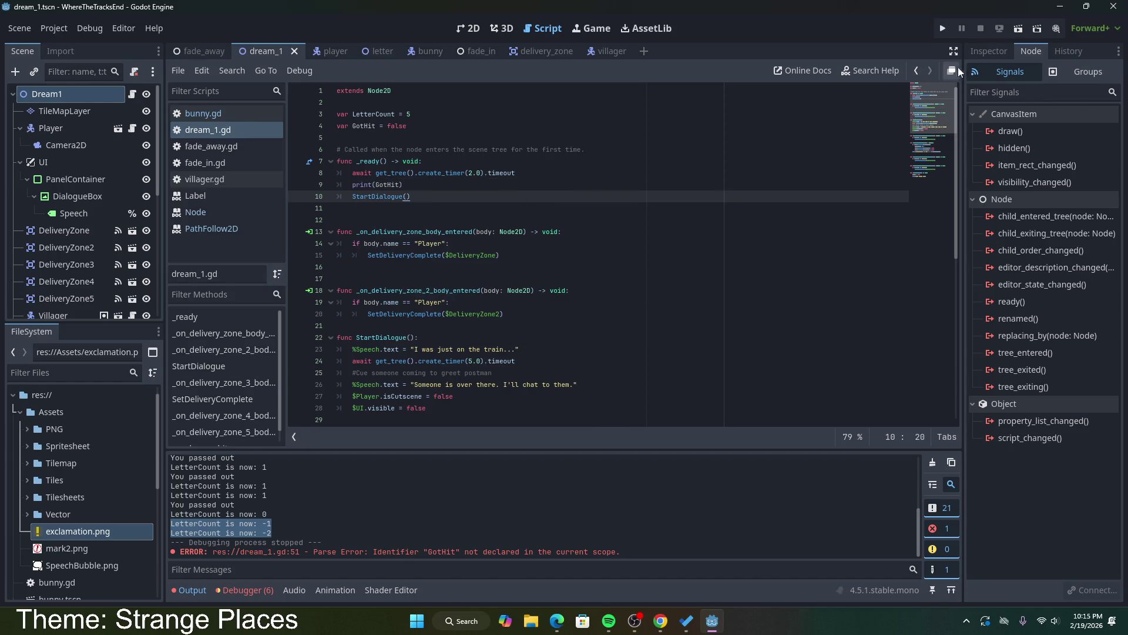
{"action": "left_click", "coordinate": [1014, 30]}
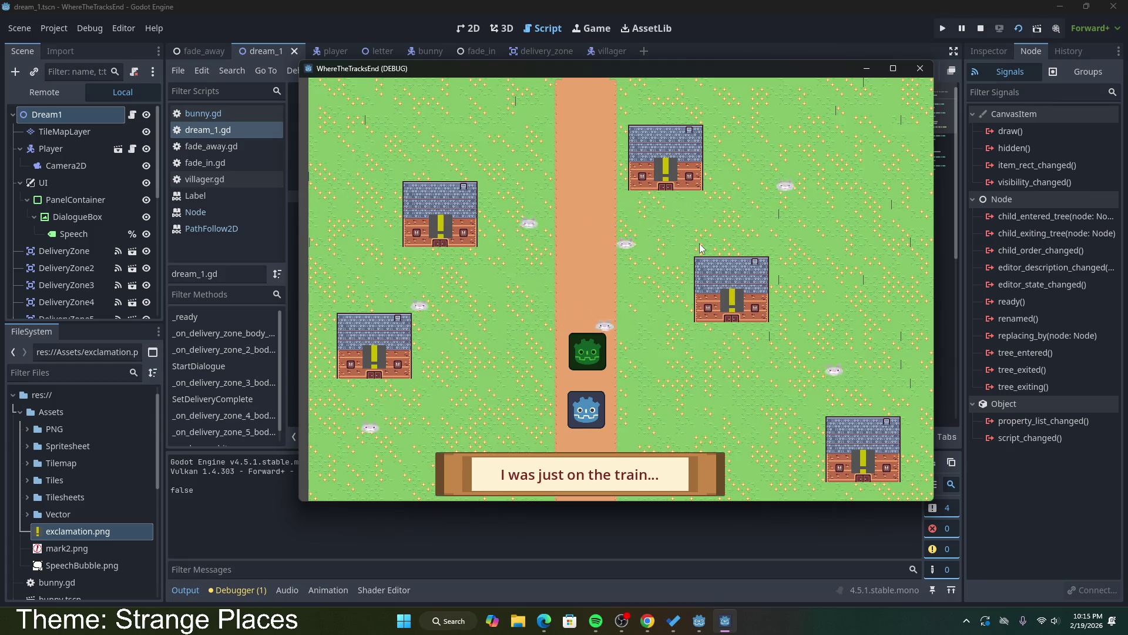
Step: Walk the player into the bunnies with the arrow keys, then stop the running game
{"action": "key", "text": "Right"}
{"action": "key", "text": "Up"}
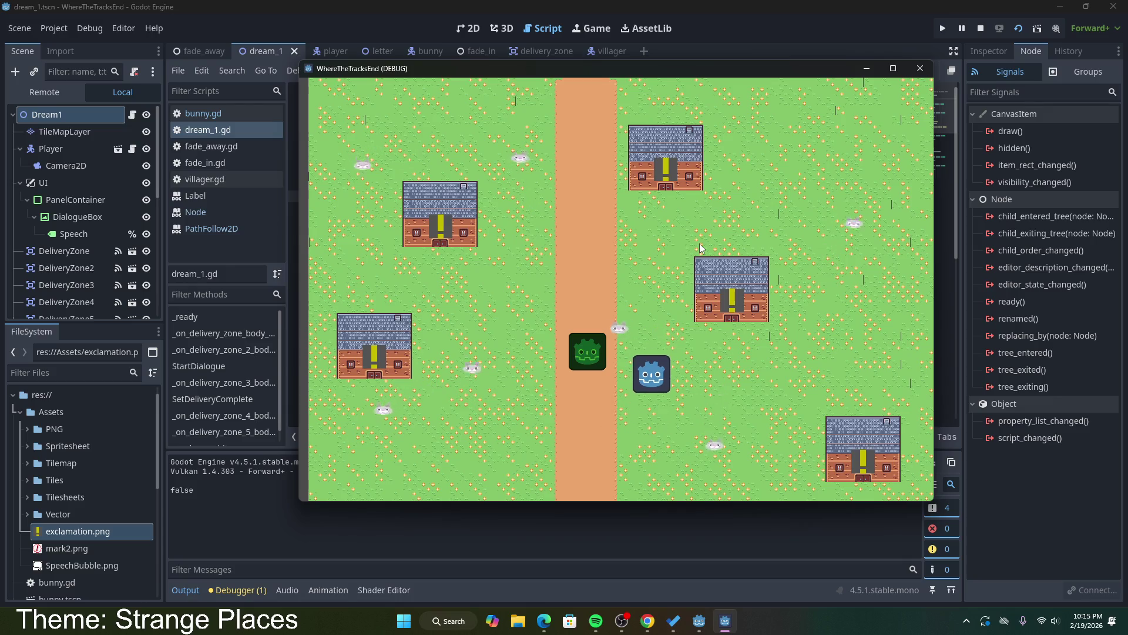
{"action": "key", "text": "Right"}
{"action": "key", "text": "Up"}
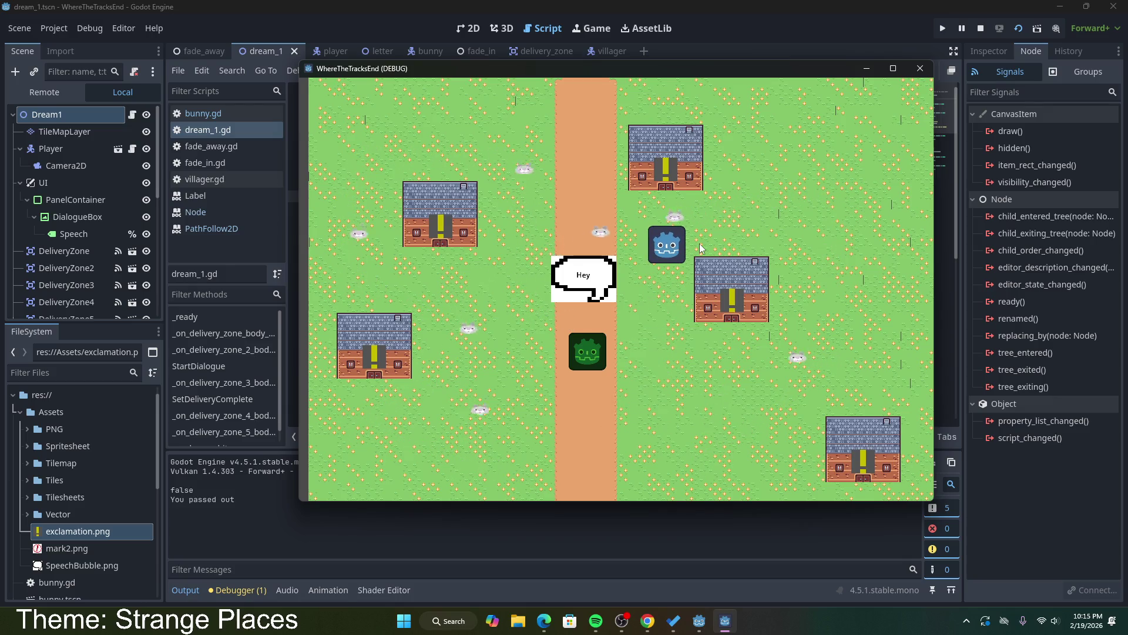
{"action": "key", "text": "Down"}
{"action": "key", "text": "Left"}
{"action": "key", "text": "Down"}
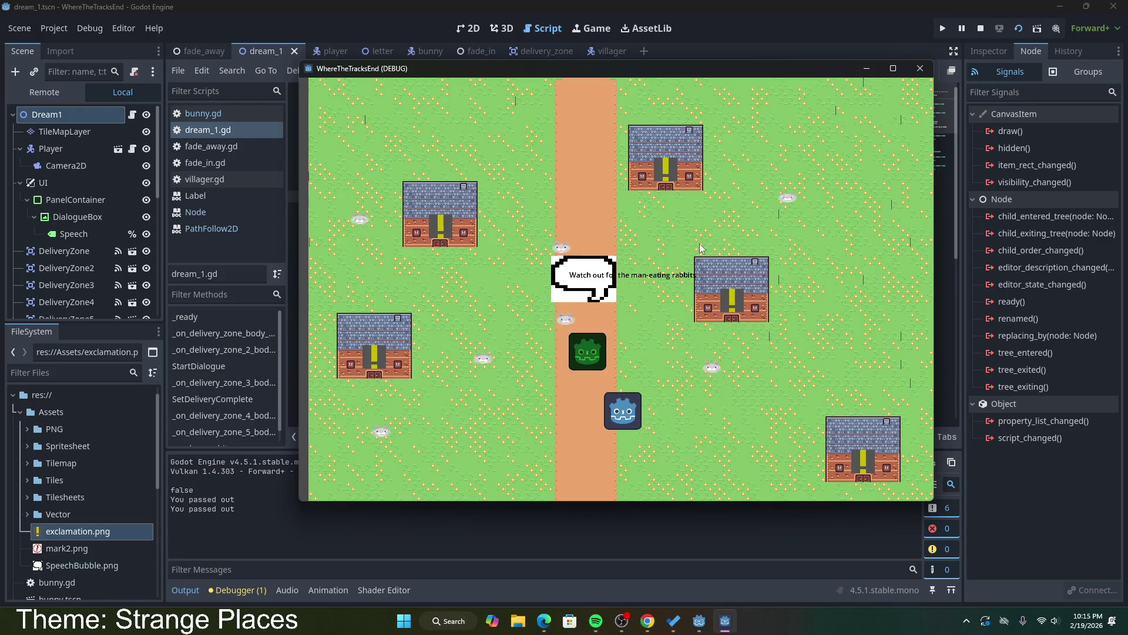
{"action": "key", "text": "Left"}
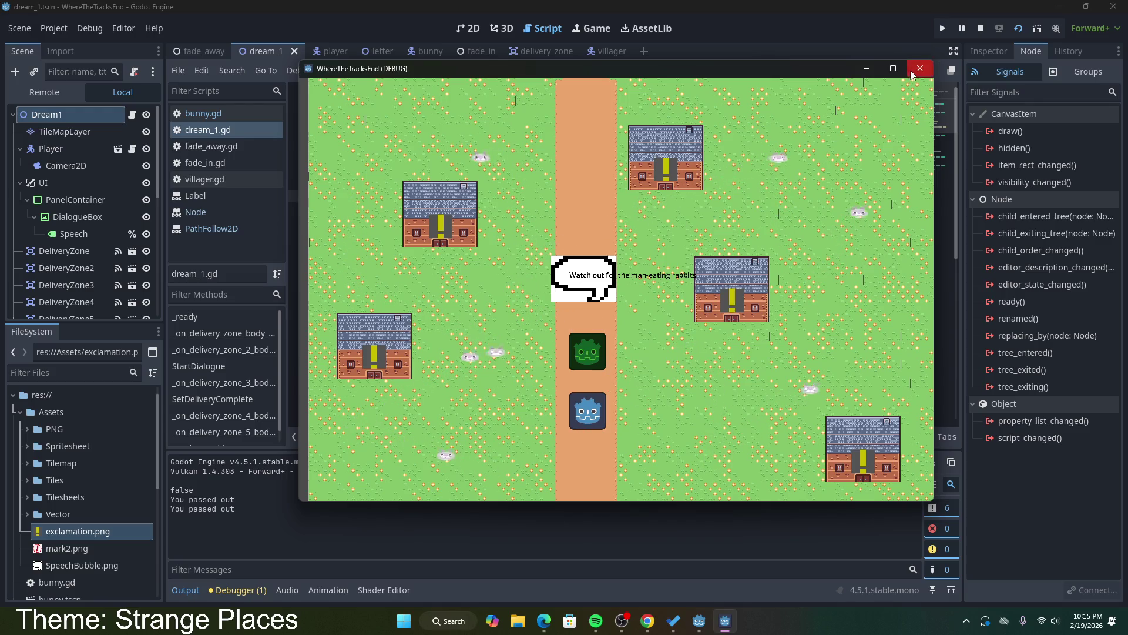
{"action": "left_click", "coordinate": [921, 68]}
Step: Switch to the browser and select the old Google search query
{"action": "scroll", "coordinate": [406, 374], "scroll_direction": "down", "scroll_amount": 9}
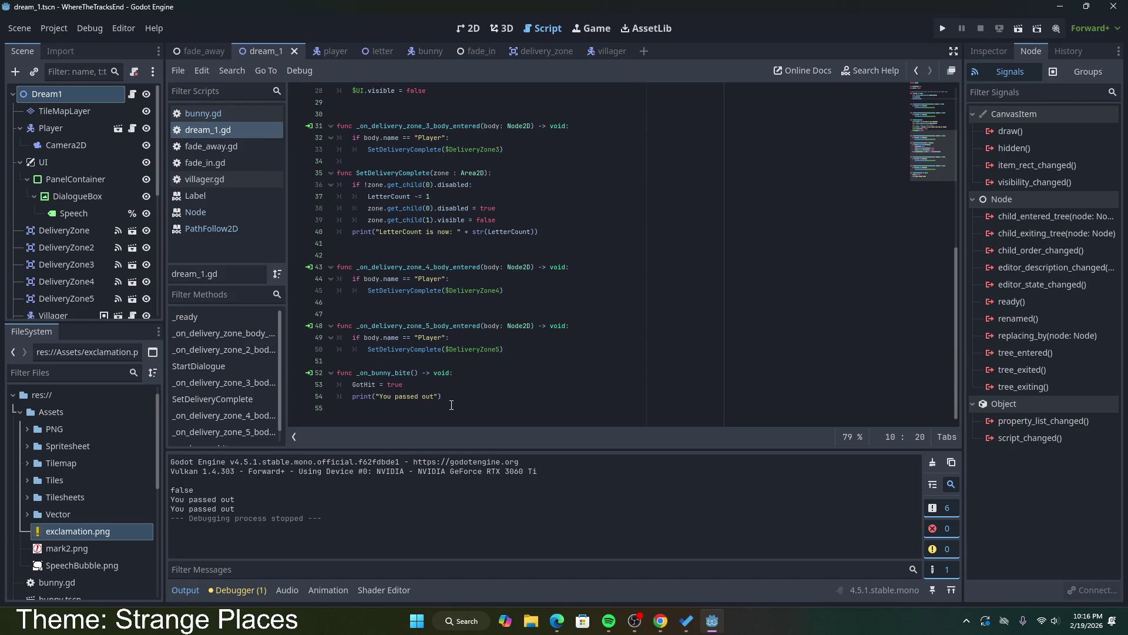
{"action": "left_click", "coordinate": [447, 396]}
{"action": "left_click", "coordinate": [660, 621]}
{"action": "left_click_drag", "start_coordinate": [413, 81], "coordinate": [165, 85]}
Step: Search 'godot reset scene', grab get_tree().reload_current_scene() from the first result, and return to Godot
{"action": "key", "text": "BackSpace"}
{"action": "type", "text": "reset scen"}
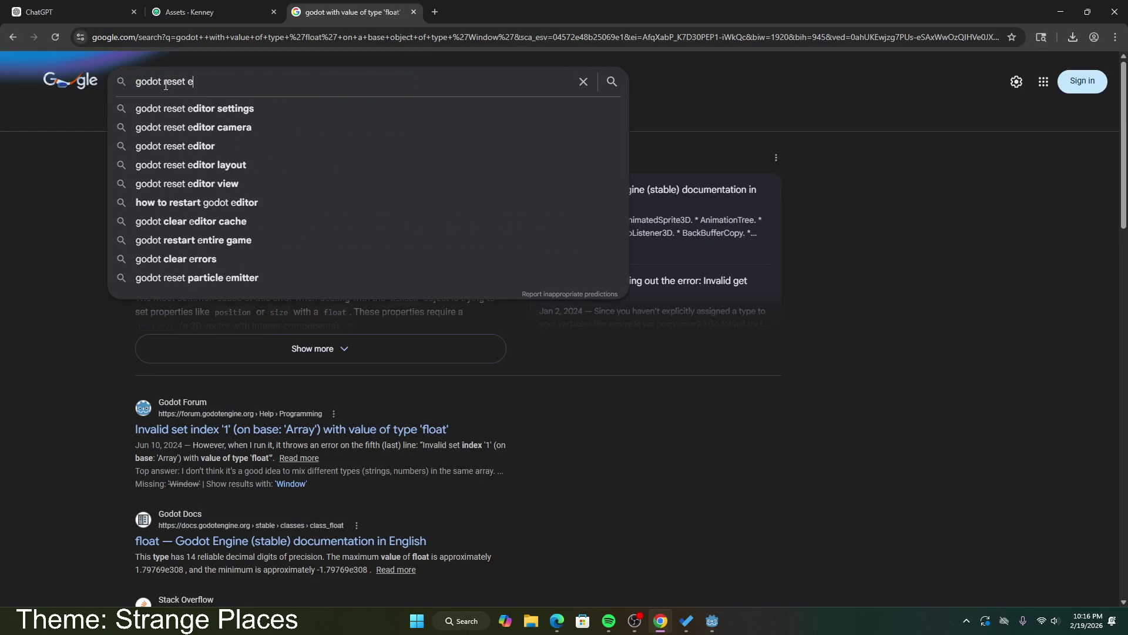
{"action": "type", "text": "en"}
{"action": "key", "text": "Return"}
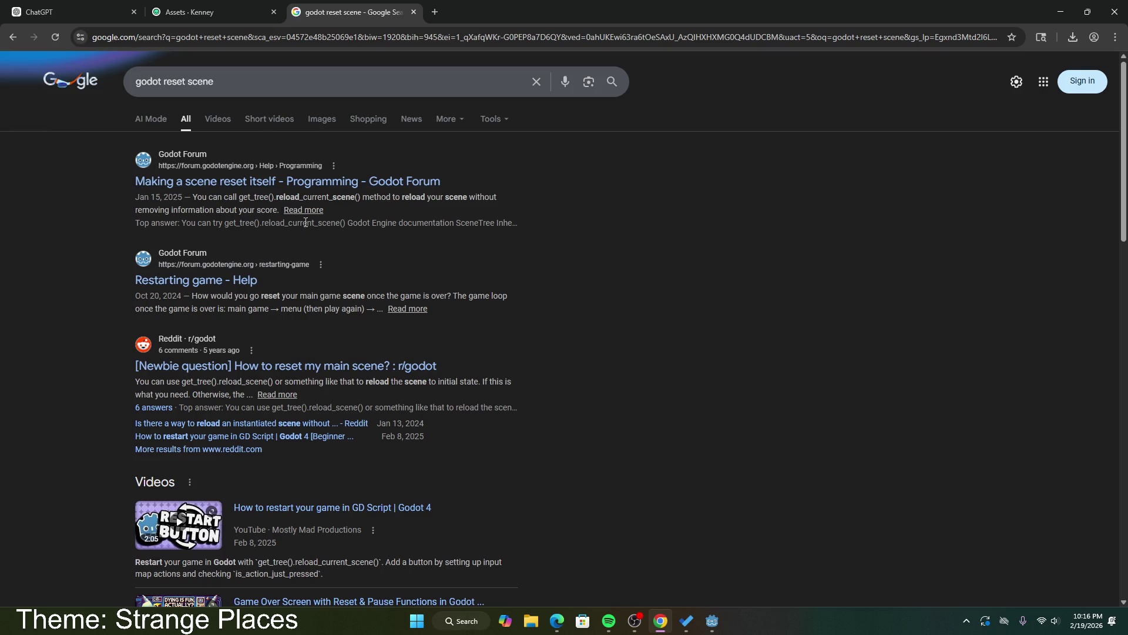
{"action": "left_click_drag", "start_coordinate": [239, 197], "coordinate": [360, 197]}
{"action": "key", "text": "ctrl+c"}
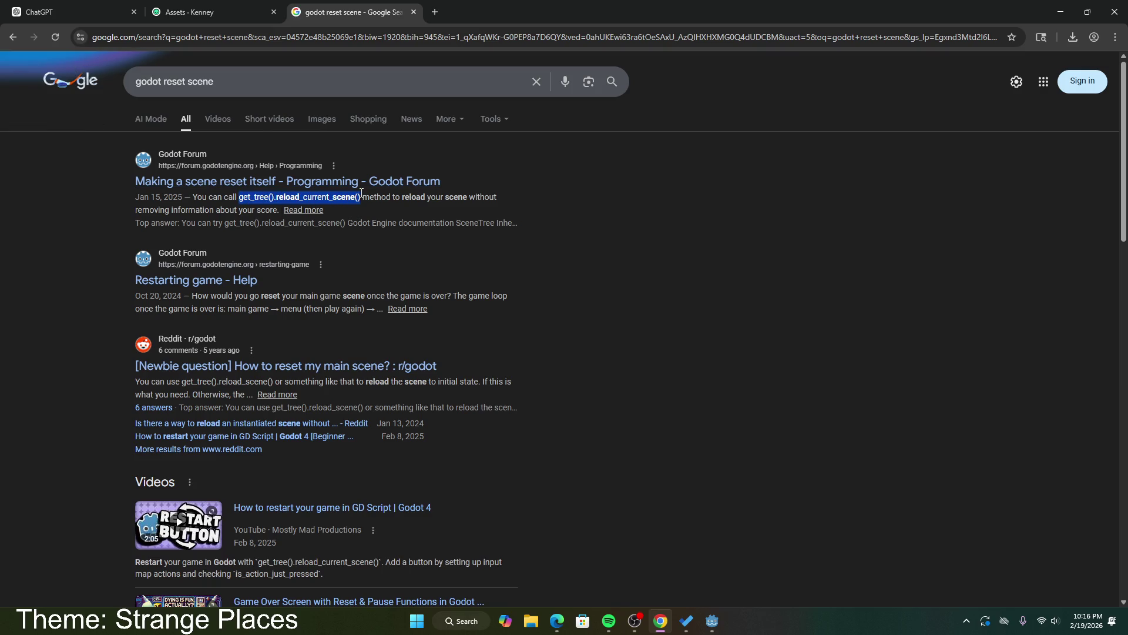
{"action": "key", "text": "alt+Tab"}
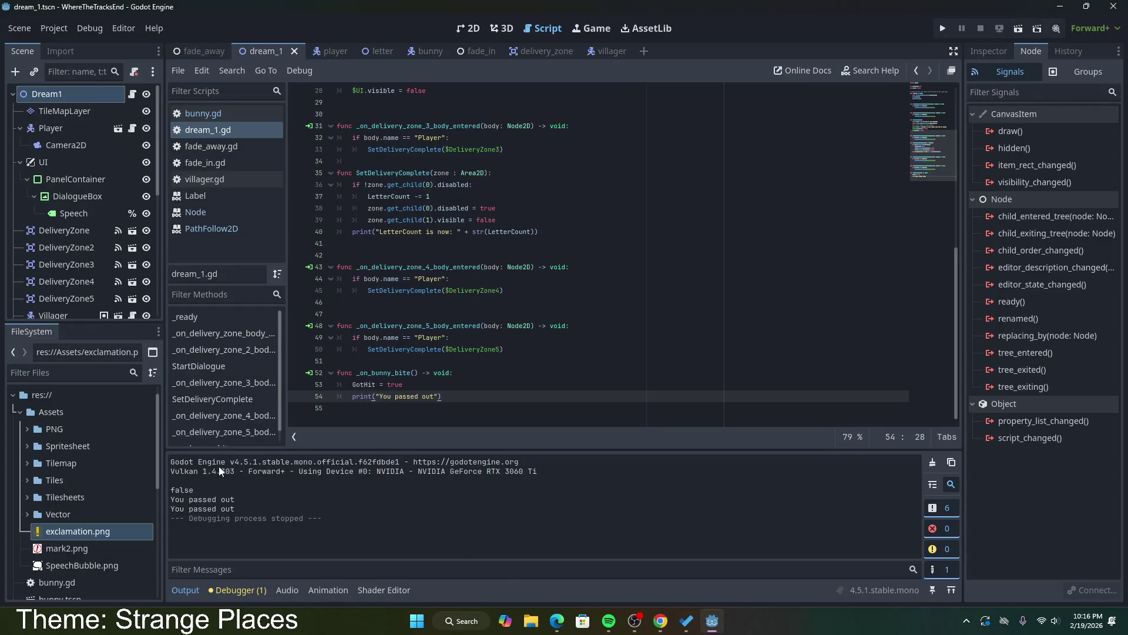
Step: Paste get_tree().reload_current_scene() on a new line after the print and run the scene
{"action": "key", "text": "Return"}
{"action": "key", "text": "ctrl+v"}
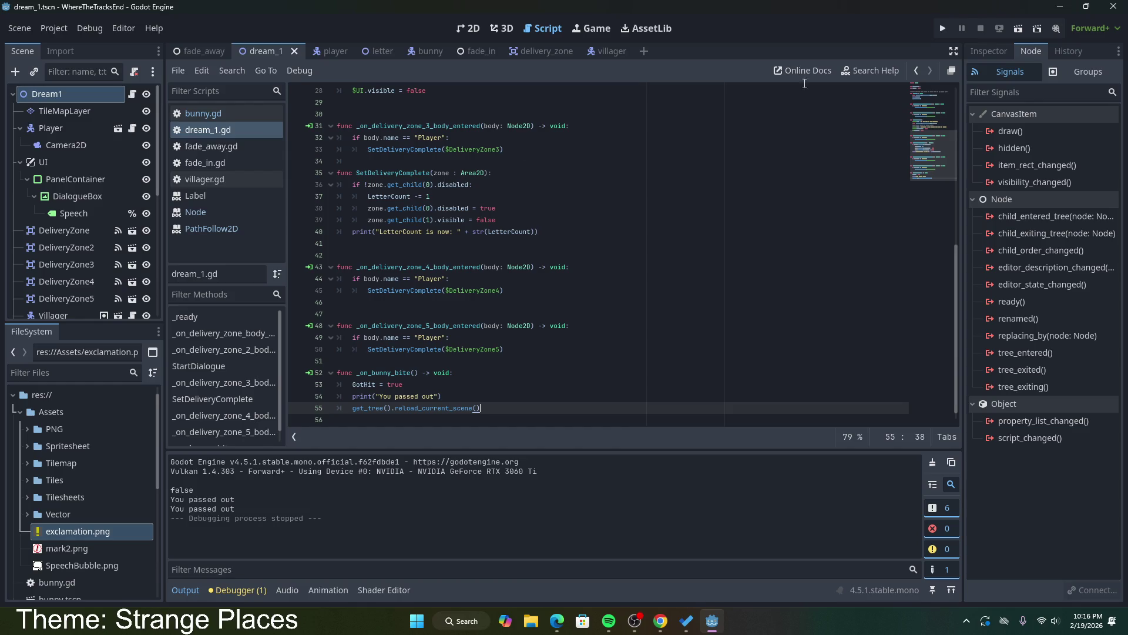
{"action": "left_click", "coordinate": [1019, 28]}
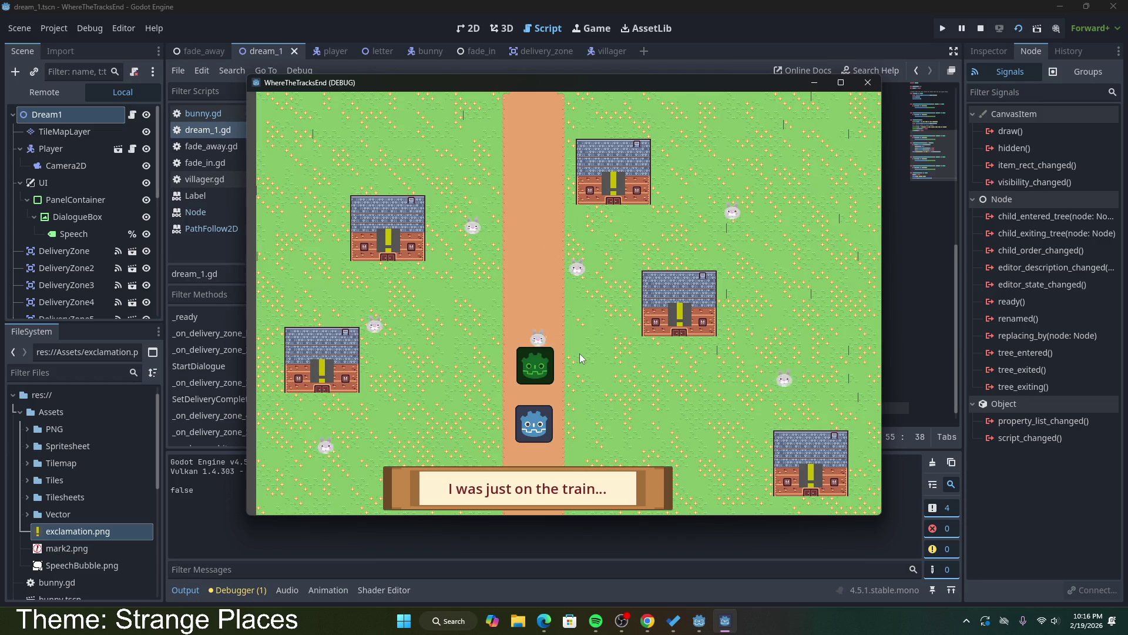
Step: Walk into the bunnies, confirm the output logs false after the reload, and close the game
{"action": "key", "text": "Left"}
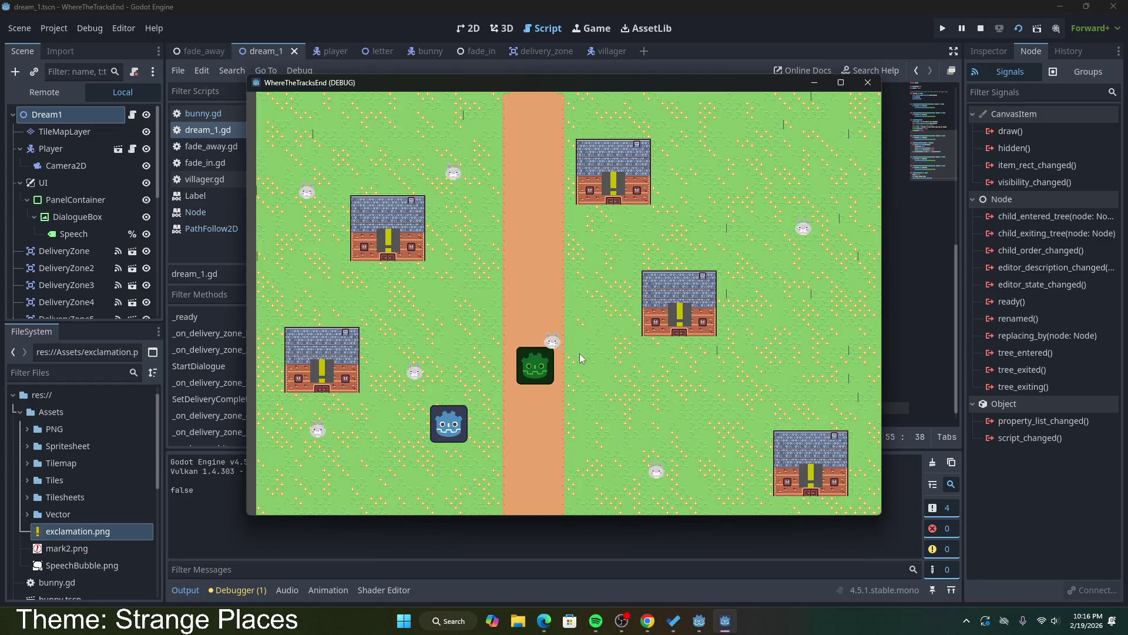
{"action": "key", "text": "Up"}
{"action": "key", "text": "Up"}
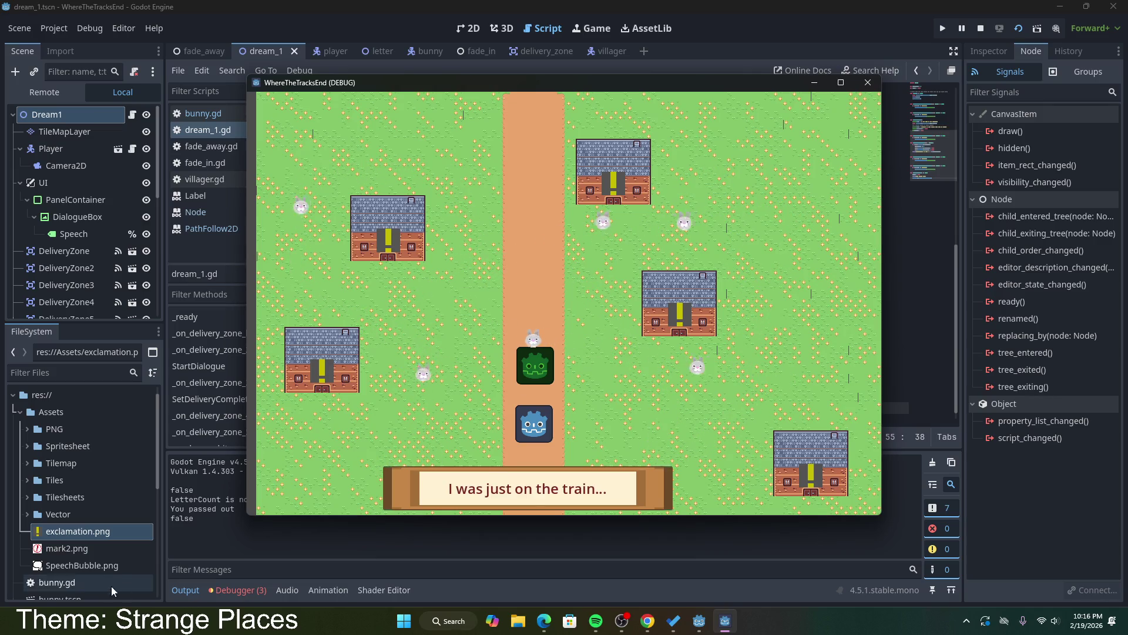
{"action": "left_click", "coordinate": [191, 516]}
{"action": "left_click_drag", "start_coordinate": [190, 516], "coordinate": [176, 517]}
{"action": "left_click", "coordinate": [724, 621]}
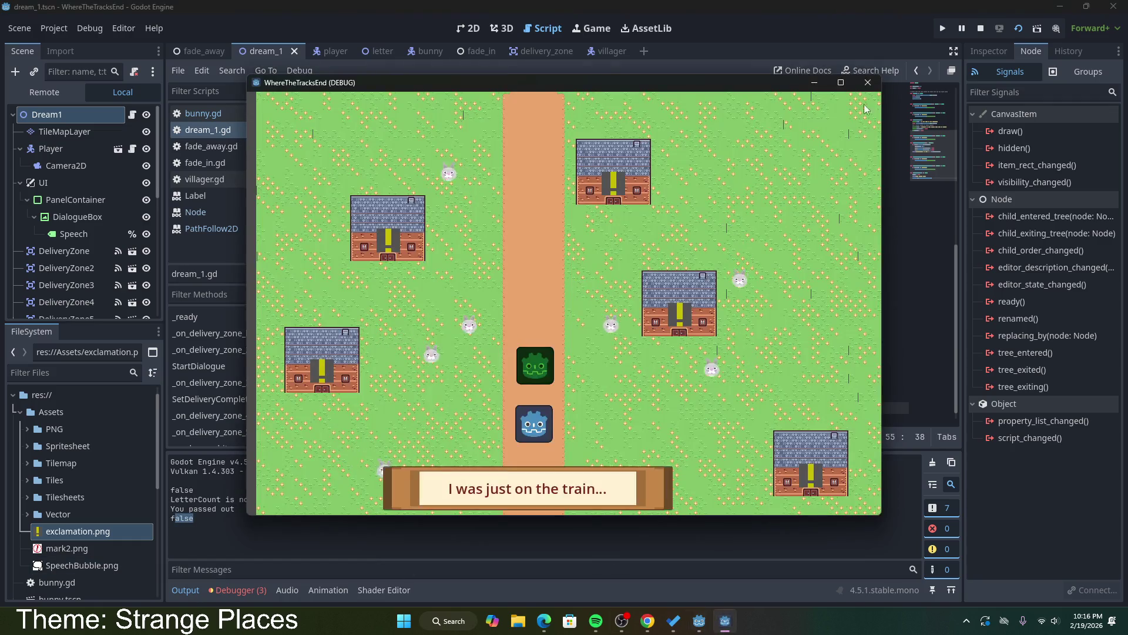
{"action": "left_click", "coordinate": [869, 83]}
{"action": "scroll", "coordinate": [463, 131], "scroll_direction": "up", "scroll_amount": 10}
{"action": "left_click", "coordinate": [461, 118]}
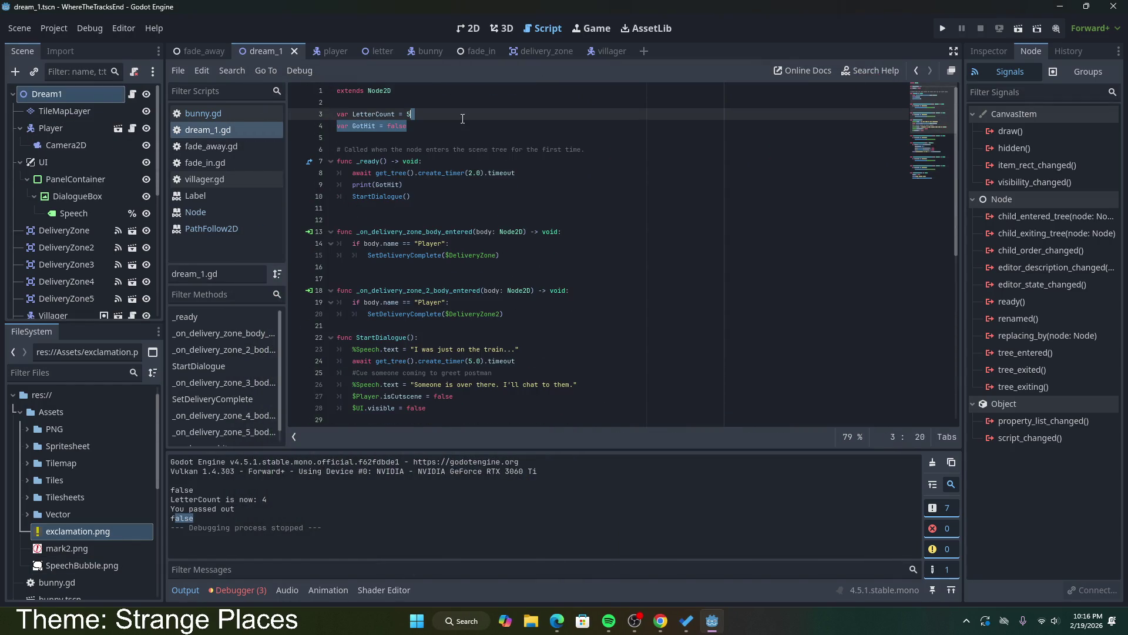
Step: Delete the GotHit = true line from _on_bunny_bite
{"action": "scroll", "coordinate": [470, 264], "scroll_direction": "down", "scroll_amount": 9}
{"action": "left_click_drag", "start_coordinate": [403, 373], "coordinate": [475, 361]}
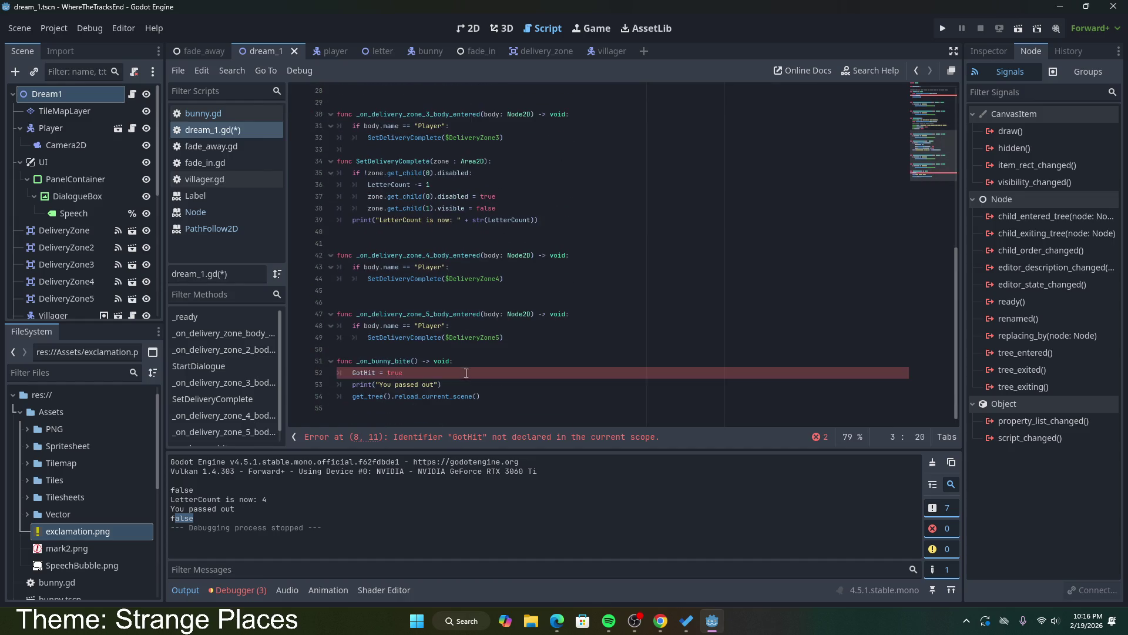
{"action": "key", "text": "BackSpace"}
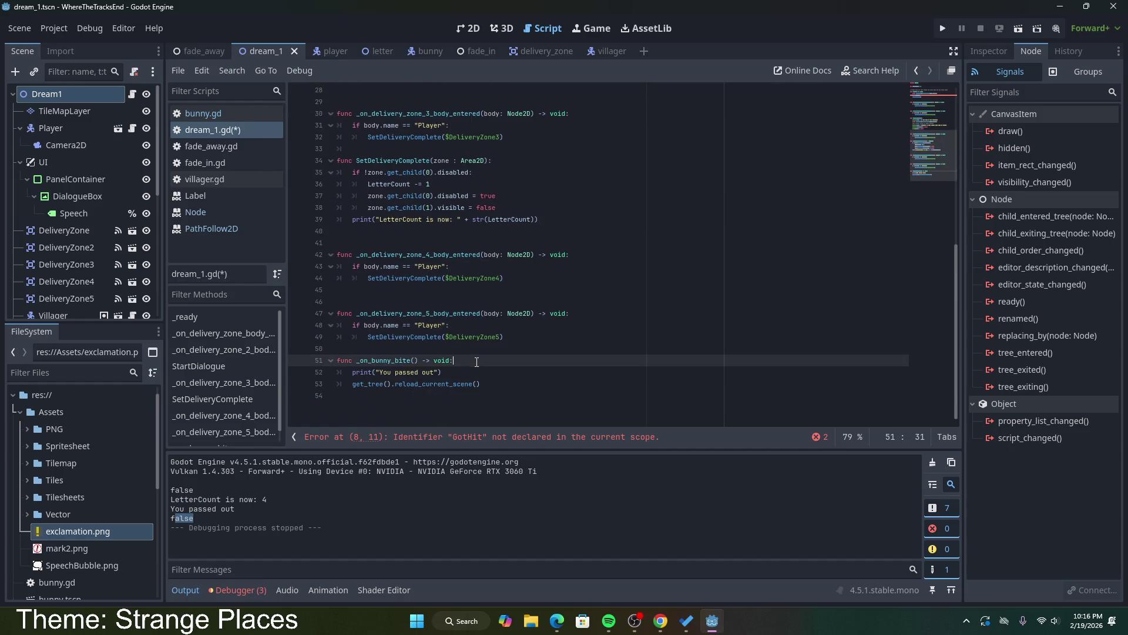
{"action": "left_click", "coordinate": [489, 375]}
{"action": "left_click", "coordinate": [492, 385]}
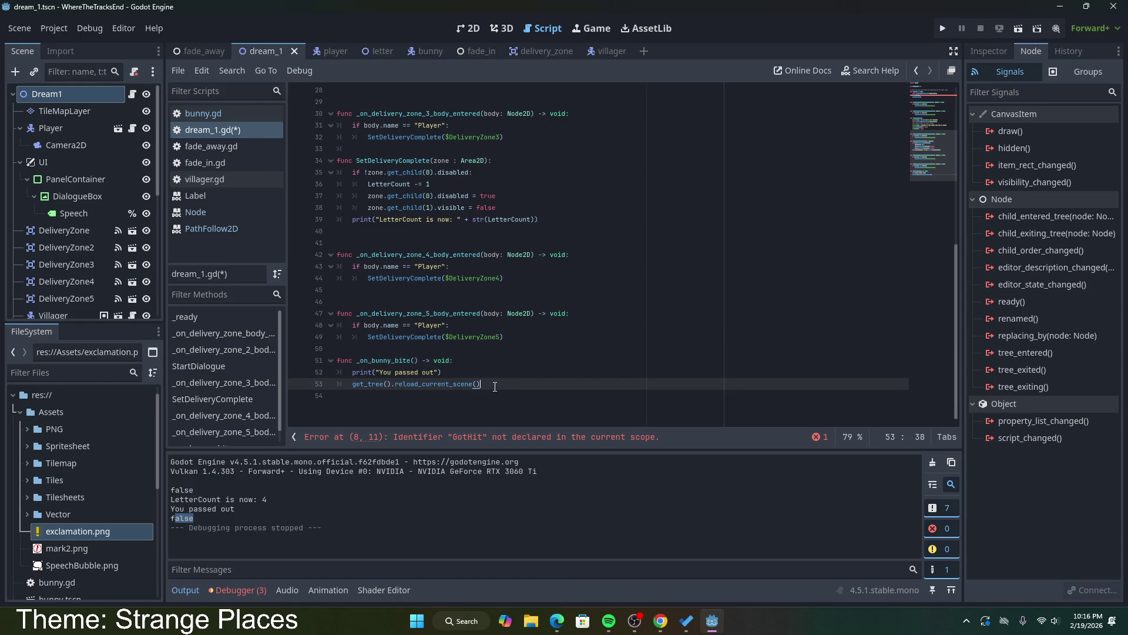
Step: Review the StartDialogue body, then bring up the 'godot reset scene' search results
{"action": "scroll", "coordinate": [495, 386], "scroll_direction": "up", "scroll_amount": 8}
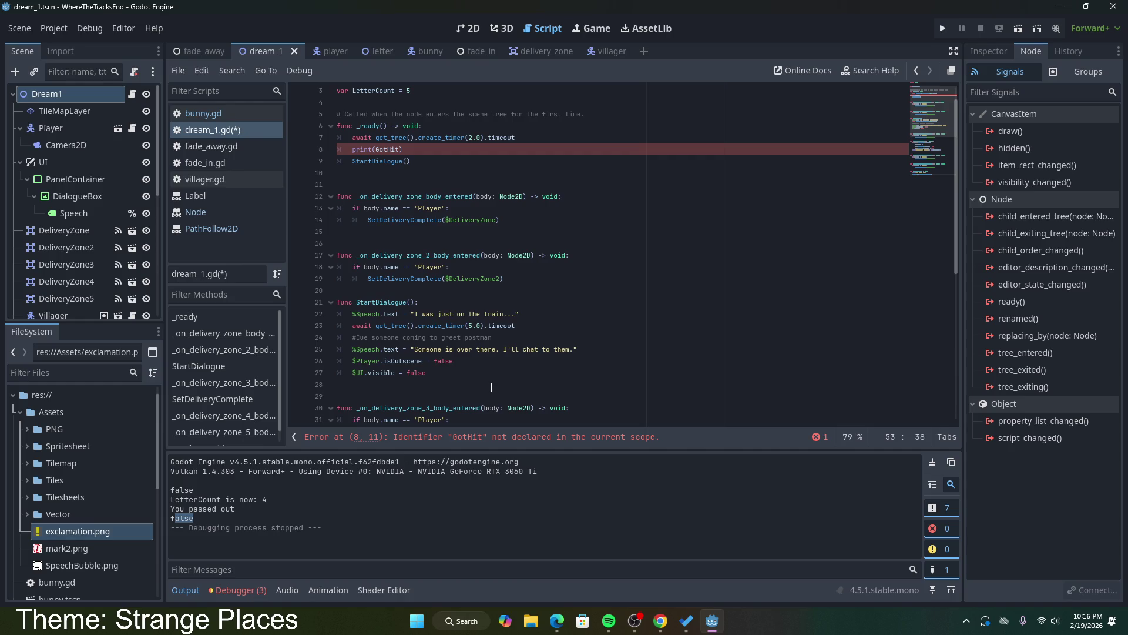
{"action": "mouse_move", "coordinate": [492, 386]}
{"action": "left_mouse_down"}
{"action": "mouse_move", "coordinate": [400, 362]}
{"action": "mouse_move", "coordinate": [330, 316]}
{"action": "left_mouse_up"}
{"action": "left_click", "coordinate": [484, 372]}
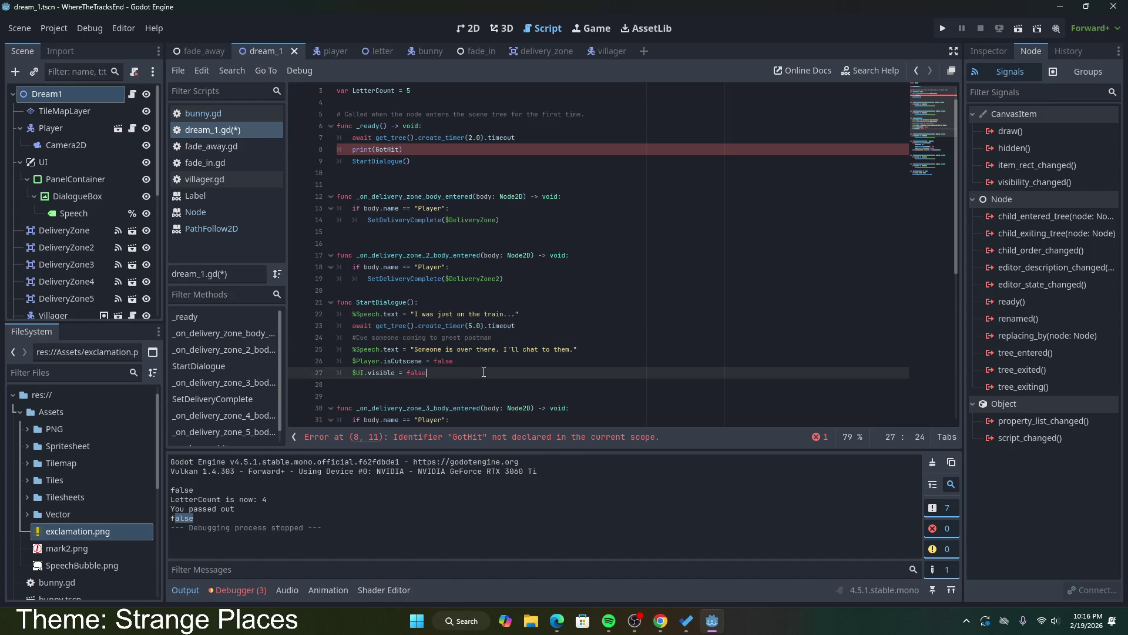
{"action": "scroll", "coordinate": [484, 372], "scroll_direction": "down", "scroll_amount": 8}
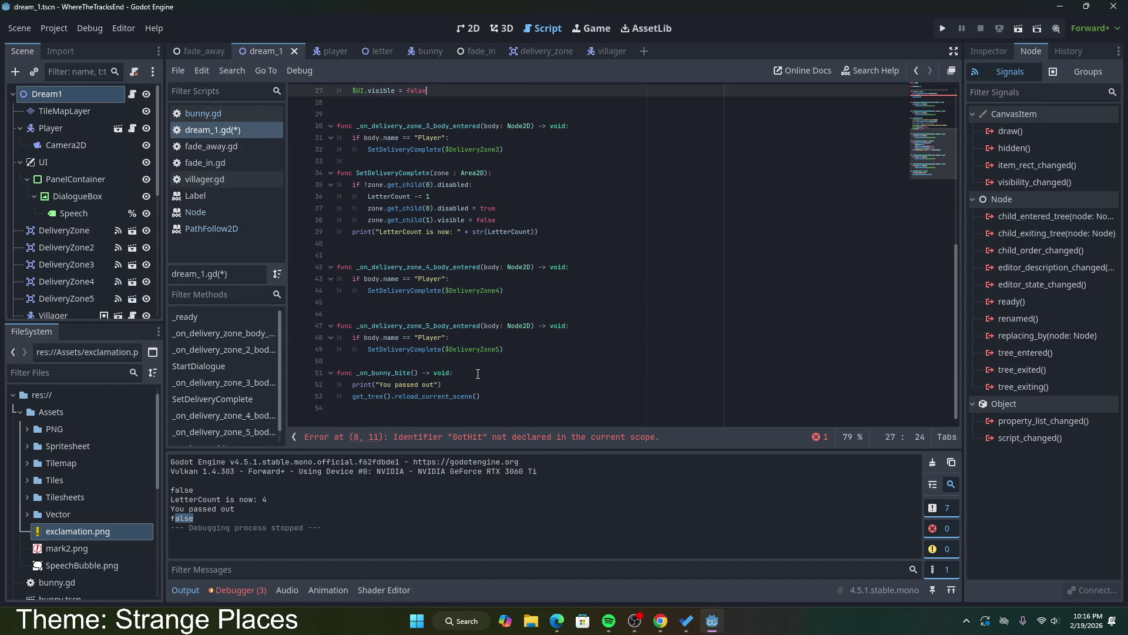
{"action": "scroll", "coordinate": [478, 374], "scroll_direction": "up", "scroll_amount": 9}
{"action": "left_click", "coordinate": [514, 290]}
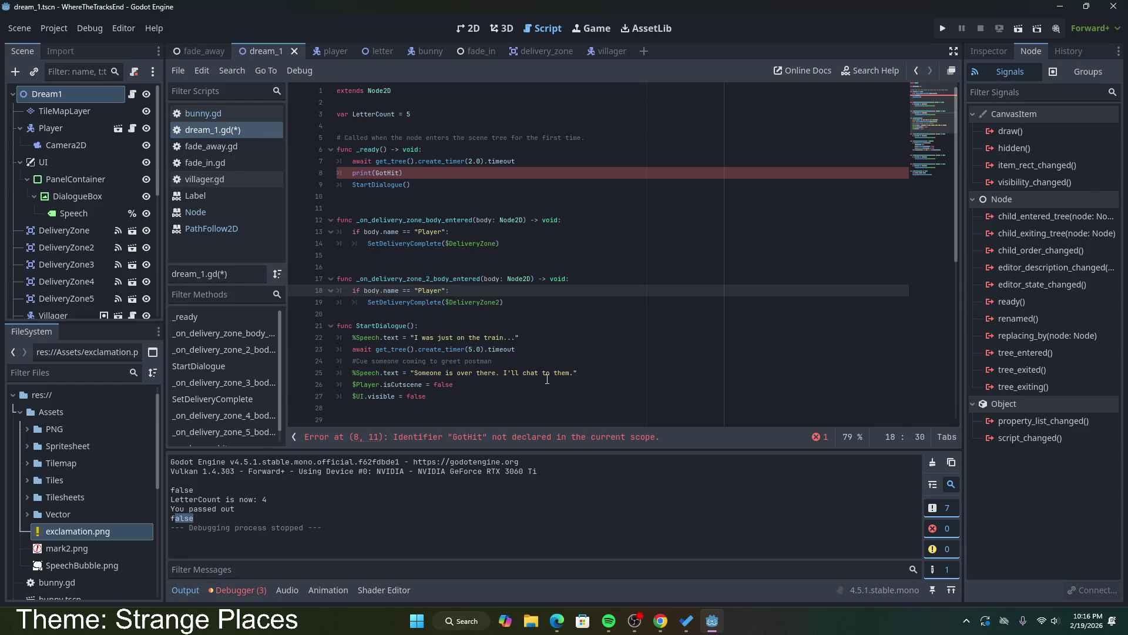
{"action": "scroll", "coordinate": [547, 378], "scroll_direction": "down", "scroll_amount": 4}
{"action": "left_click", "coordinate": [661, 621]}
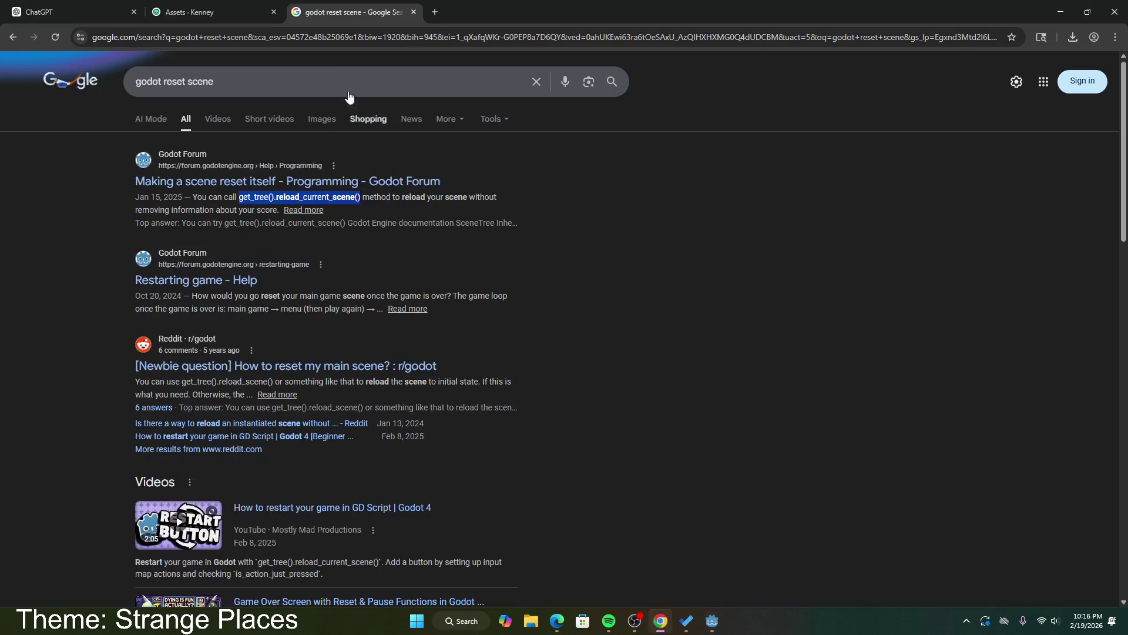
Step: Search Google for 'godot how to keep track of what happened in scene before reset'
{"action": "left_click_drag", "start_coordinate": [214, 82], "coordinate": [163, 82]}
{"action": "type", "text": "how "}
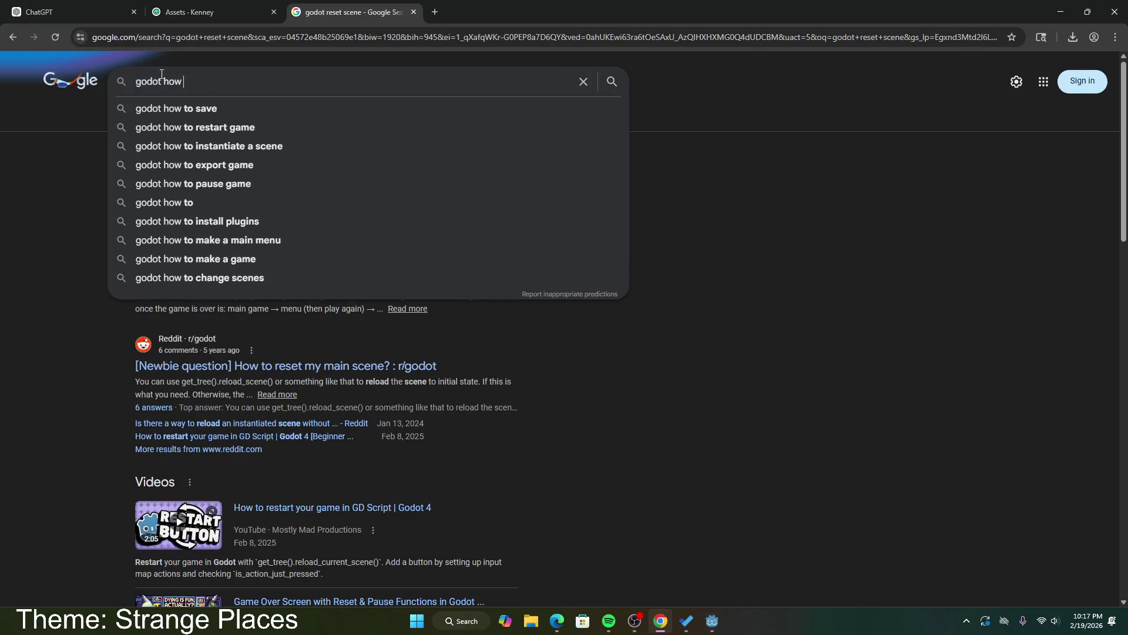
{"action": "type", "text": "to keep tra"}
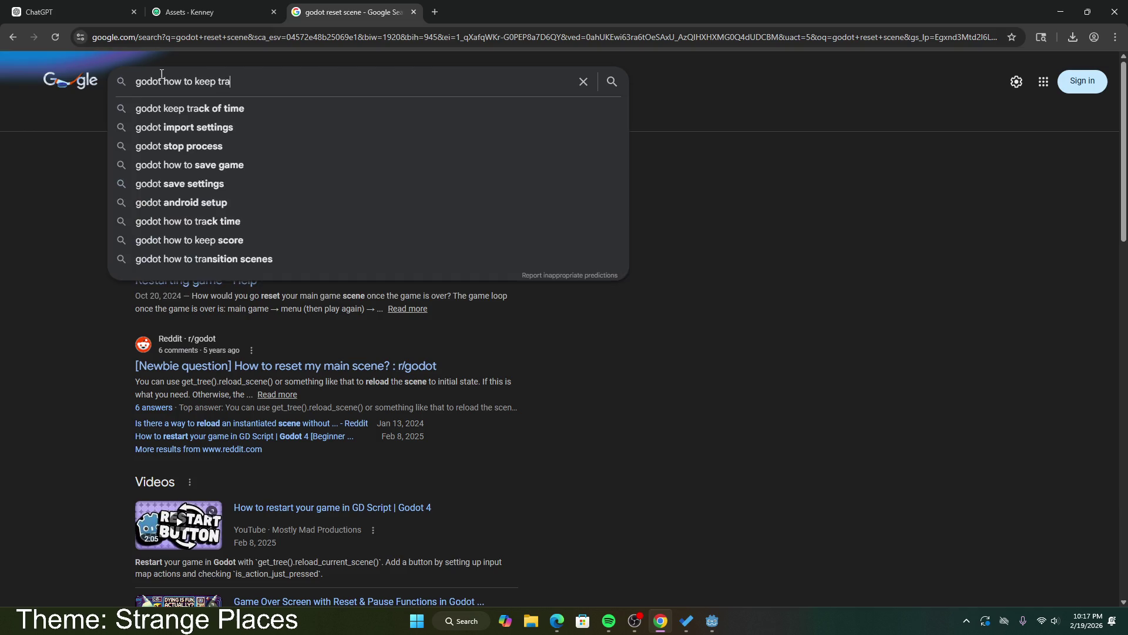
{"action": "type", "text": "ck of what "}
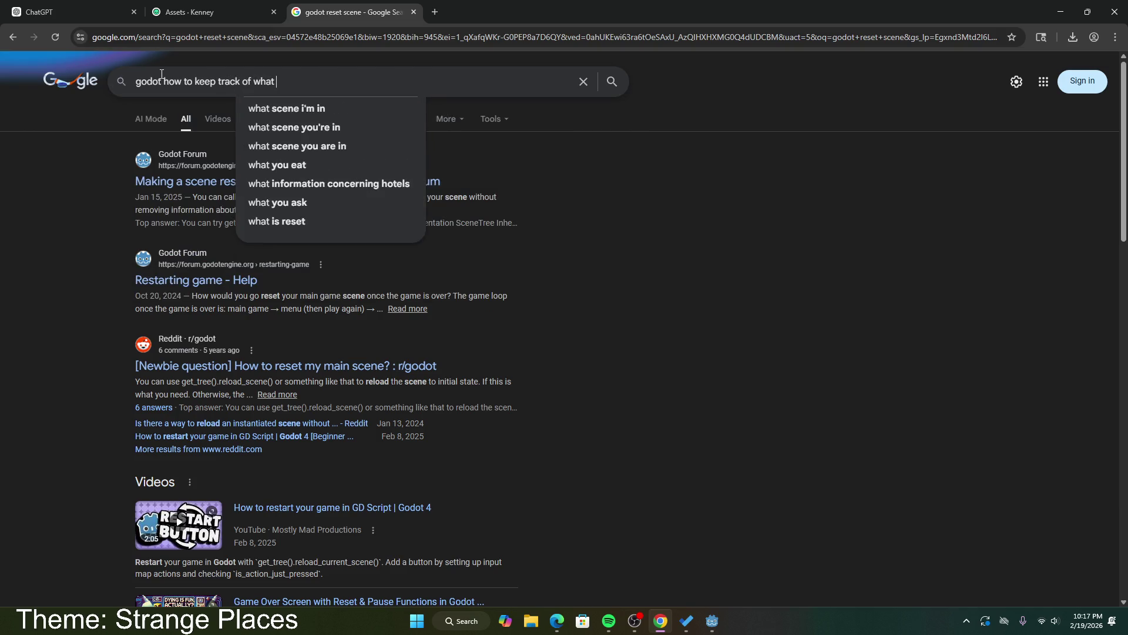
{"action": "type", "text": "happened in "}
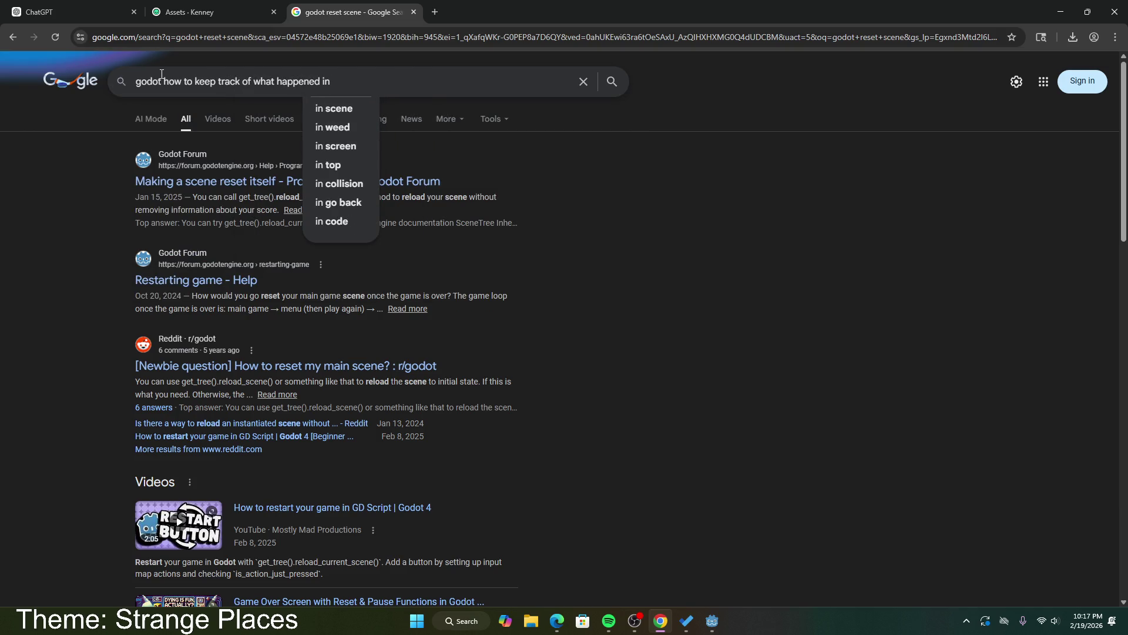
{"action": "type", "text": "scene before "}
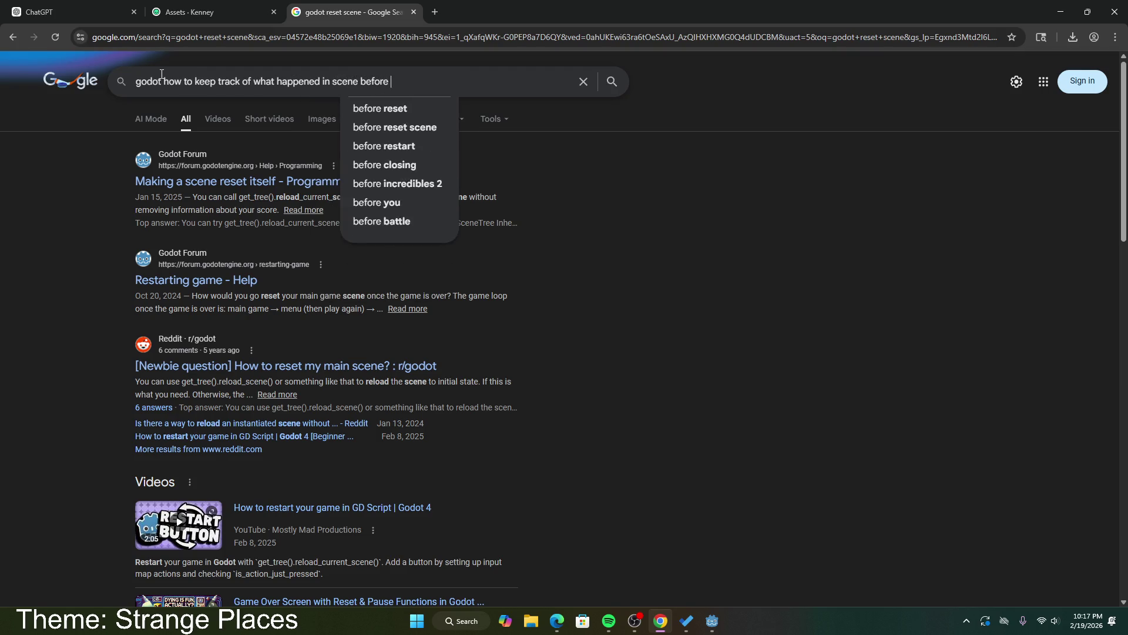
{"action": "type", "text": "reset"}
{"action": "key", "text": "Return"}
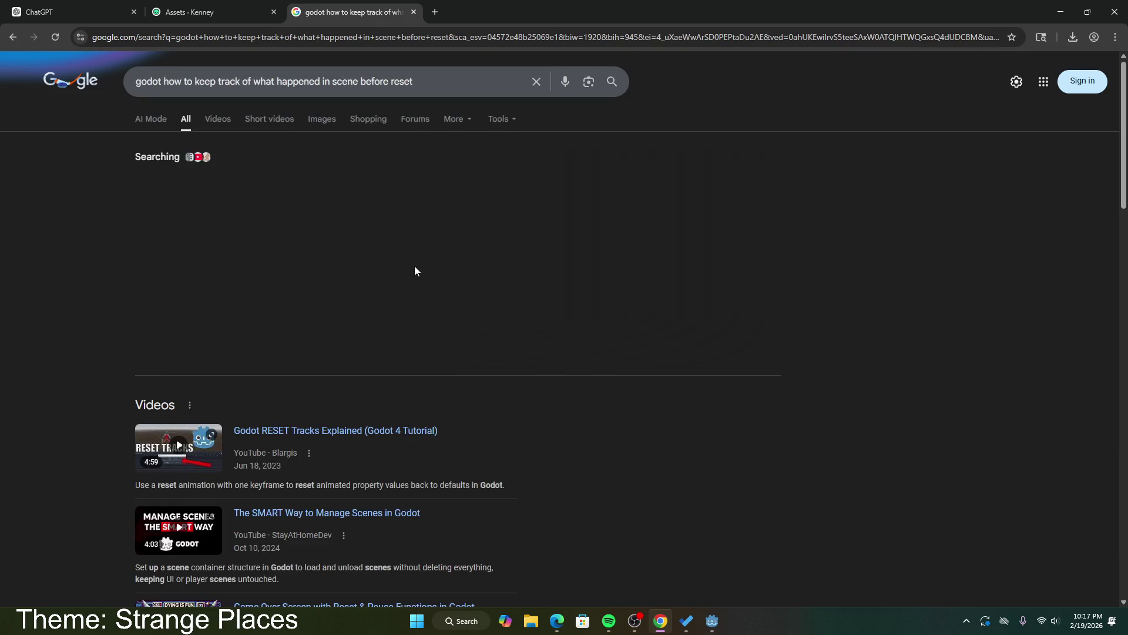
Step: Expand the AI overview and read its Autoload and save-before-reload advice, then return to Godot
{"action": "mouse_move", "coordinate": [259, 180]}
{"action": "left_mouse_down"}
{"action": "mouse_move", "coordinate": [322, 182]}
{"action": "mouse_move", "coordinate": [244, 195]}
{"action": "left_mouse_up"}
{"action": "mouse_move", "coordinate": [190, 195]}
{"action": "left_mouse_down"}
{"action": "mouse_move", "coordinate": [440, 205]}
{"action": "mouse_move", "coordinate": [327, 219]}
{"action": "mouse_move", "coordinate": [242, 210]}
{"action": "mouse_move", "coordinate": [460, 209]}
{"action": "left_mouse_up"}
{"action": "left_click", "coordinate": [346, 352]}
{"action": "scroll", "coordinate": [375, 265], "scroll_direction": "down", "scroll_amount": 5}
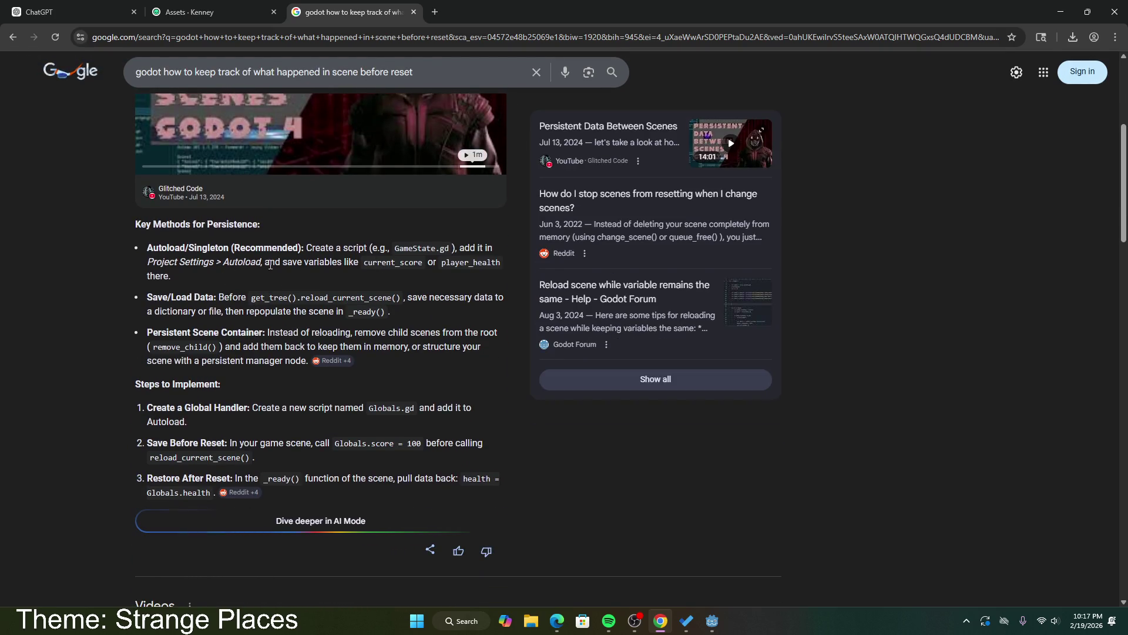
{"action": "left_click_drag", "start_coordinate": [263, 265], "coordinate": [142, 264]}
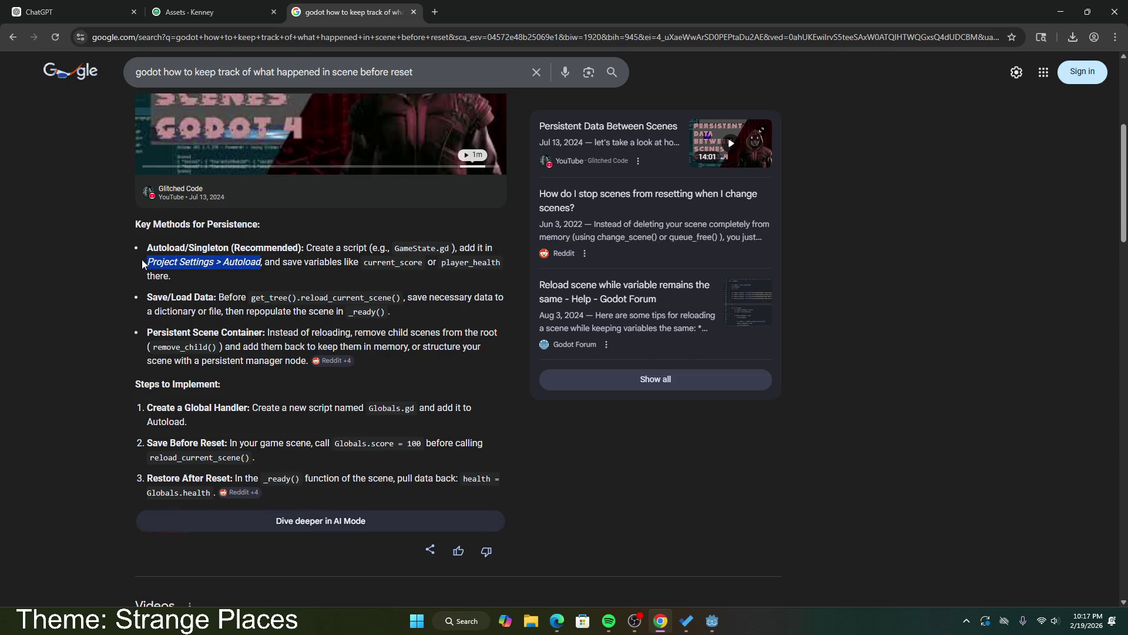
{"action": "left_click", "coordinate": [154, 265]}
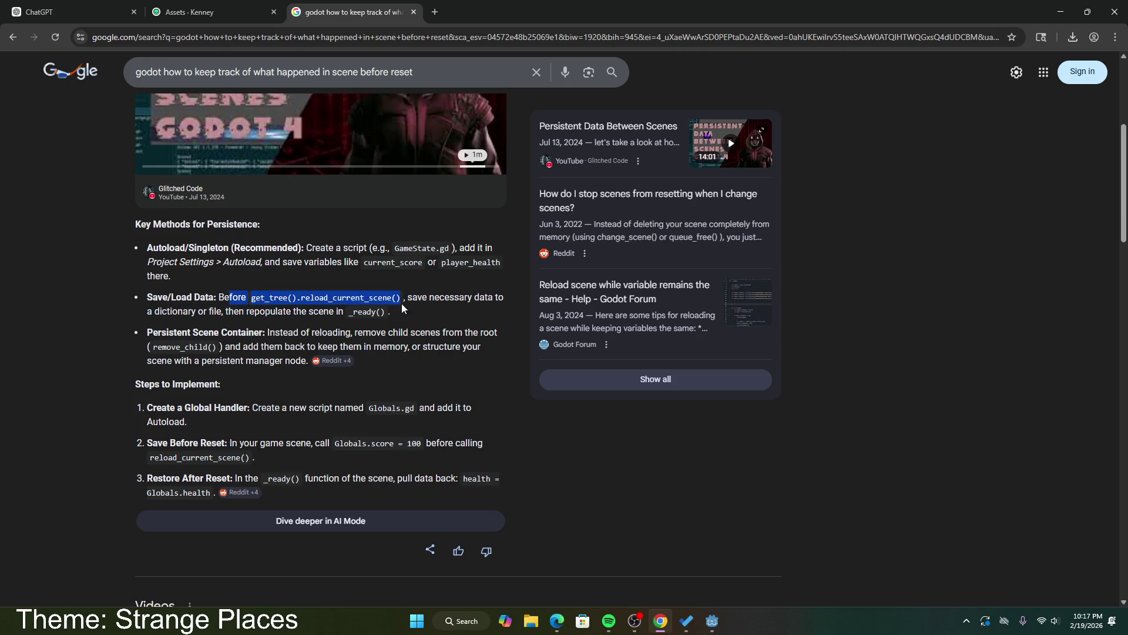
{"action": "mouse_move", "coordinate": [390, 311]}
{"action": "left_mouse_down"}
{"action": "mouse_move", "coordinate": [179, 314]}
{"action": "mouse_move", "coordinate": [146, 298]}
{"action": "left_mouse_up"}
{"action": "left_click", "coordinate": [168, 332]}
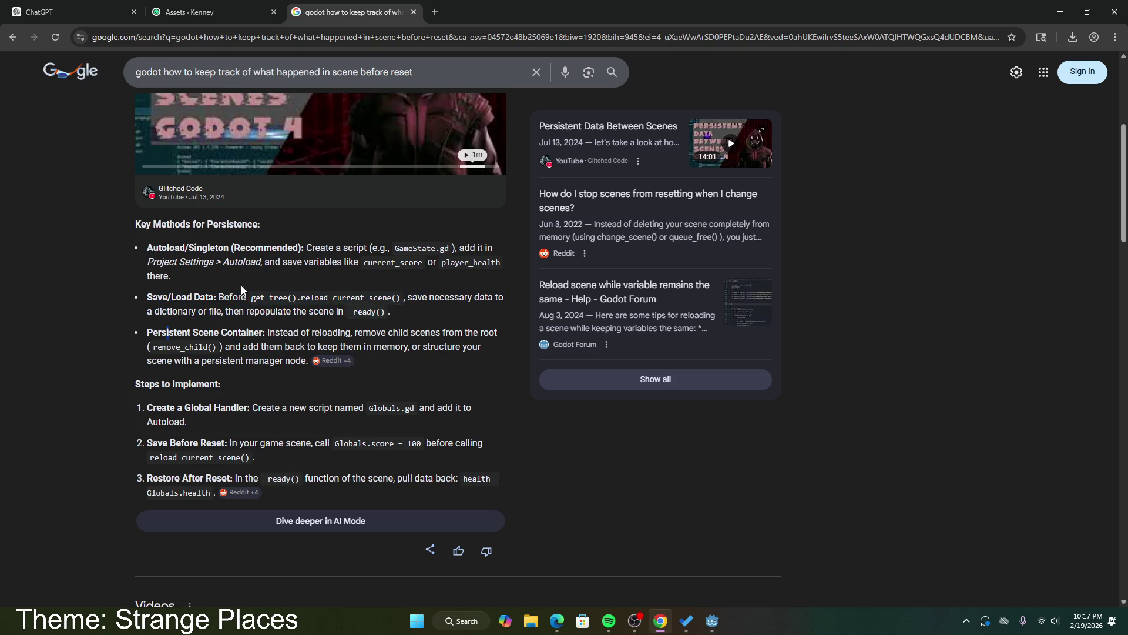
{"action": "left_click", "coordinate": [711, 623]}
{"action": "left_click", "coordinate": [59, 28]}
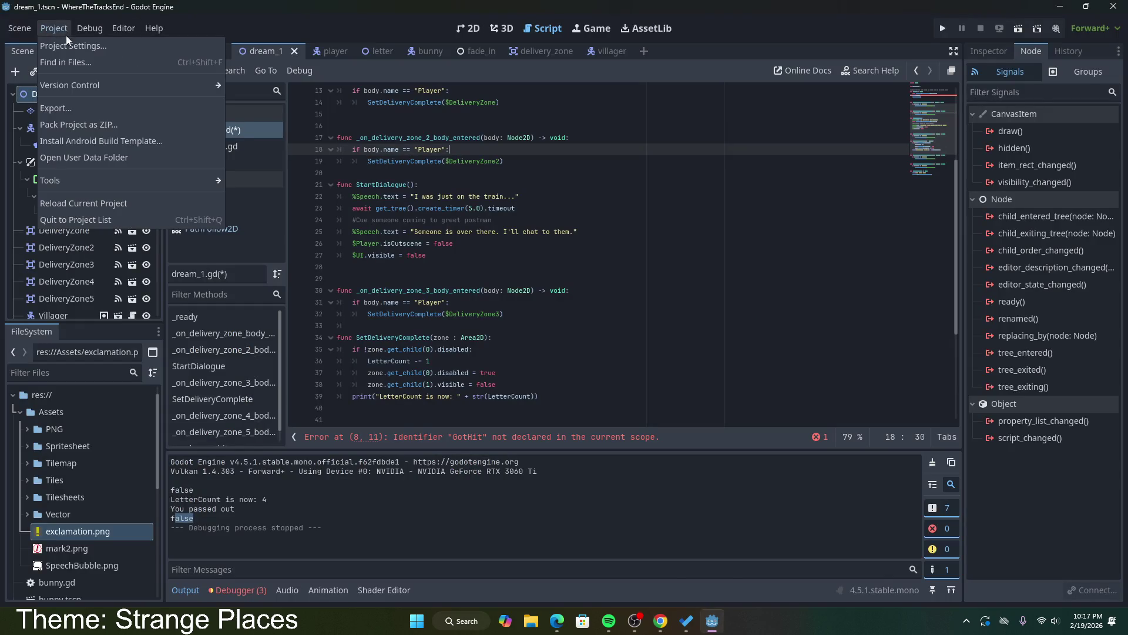
{"action": "left_click", "coordinate": [67, 43]}
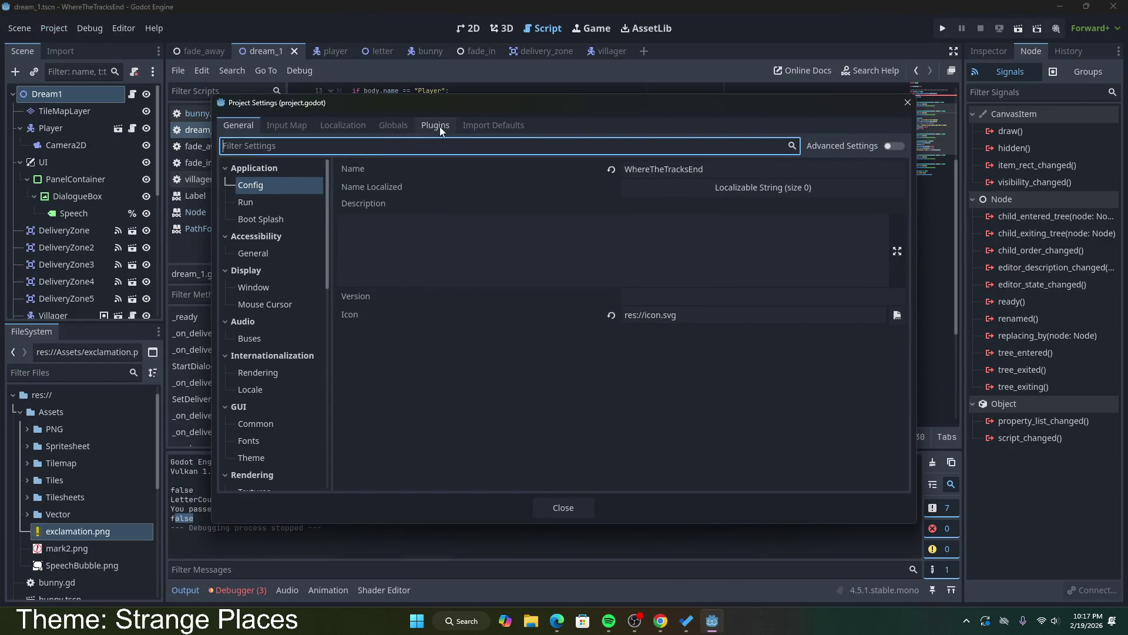
{"action": "left_click", "coordinate": [383, 126]}
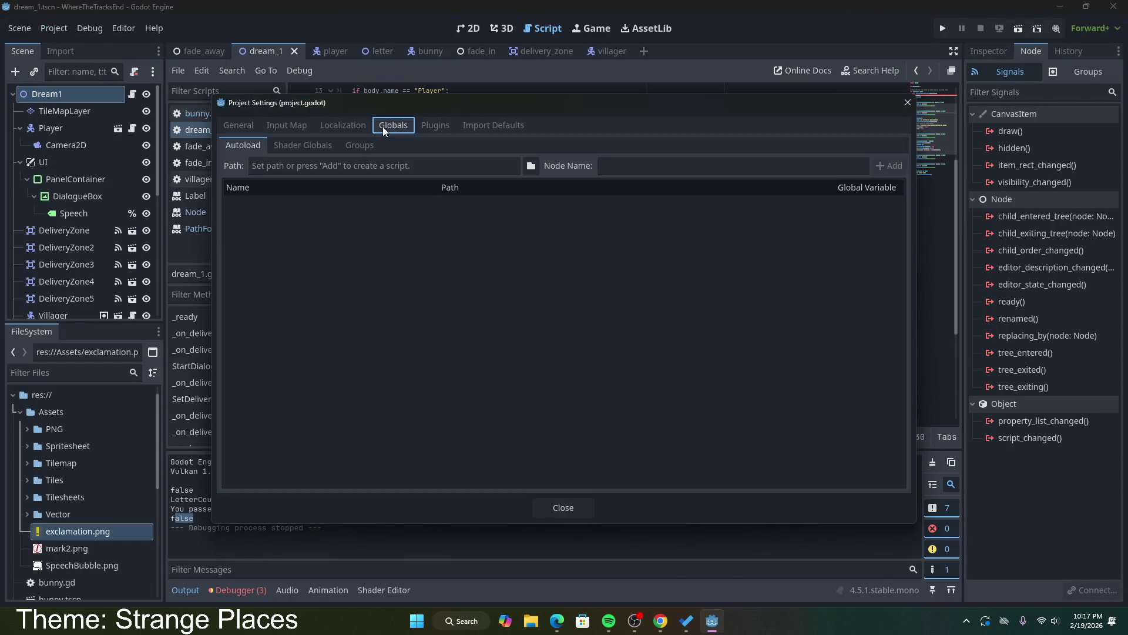
{"action": "left_click", "coordinate": [278, 169]}
{"action": "left_click", "coordinate": [440, 221]}
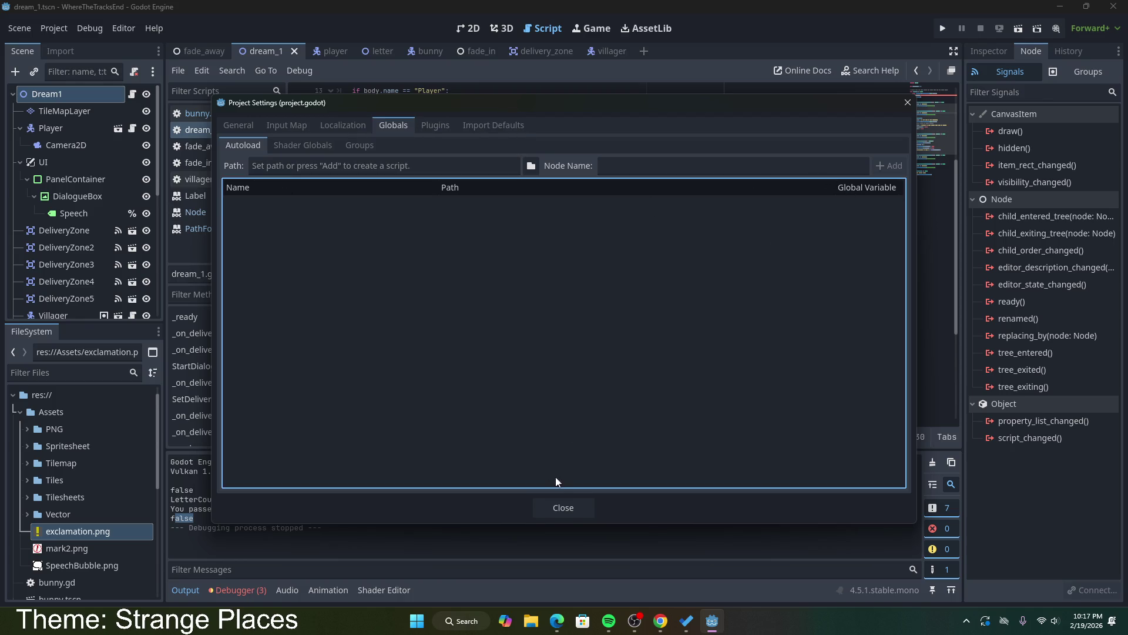
{"action": "left_click", "coordinate": [442, 160]}
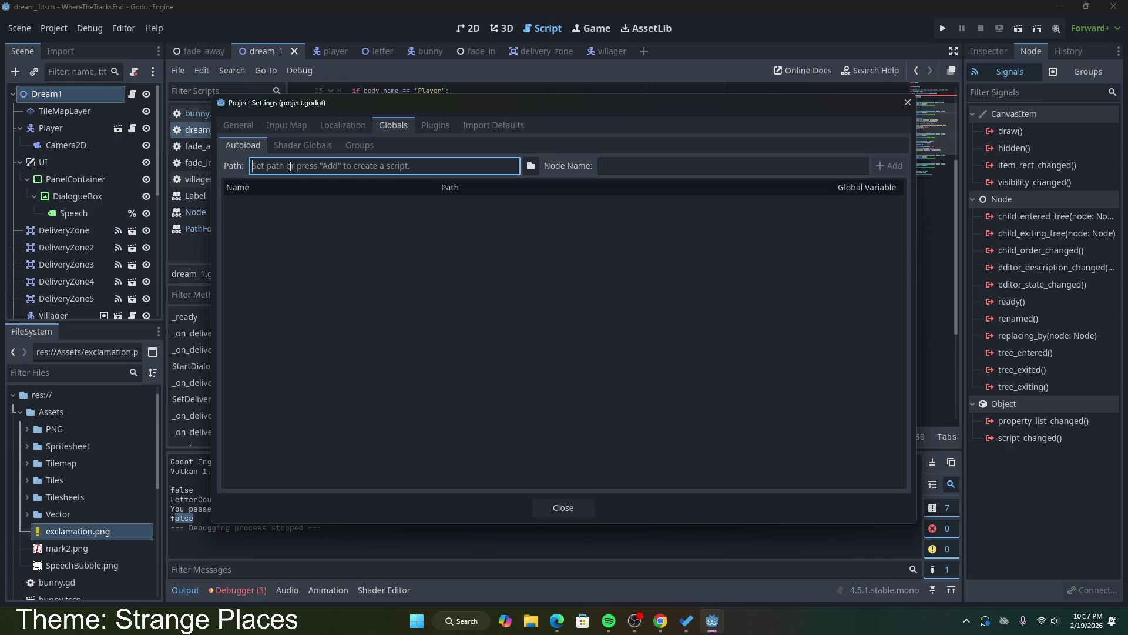
{"action": "left_click", "coordinate": [880, 169]}
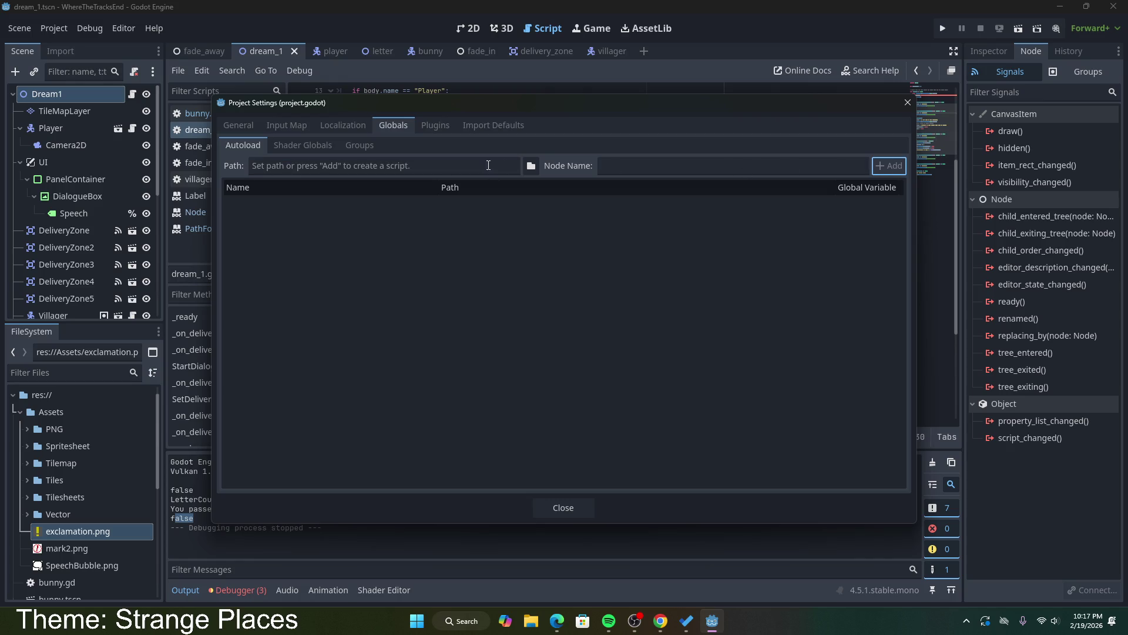
{"action": "left_click", "coordinate": [330, 167]}
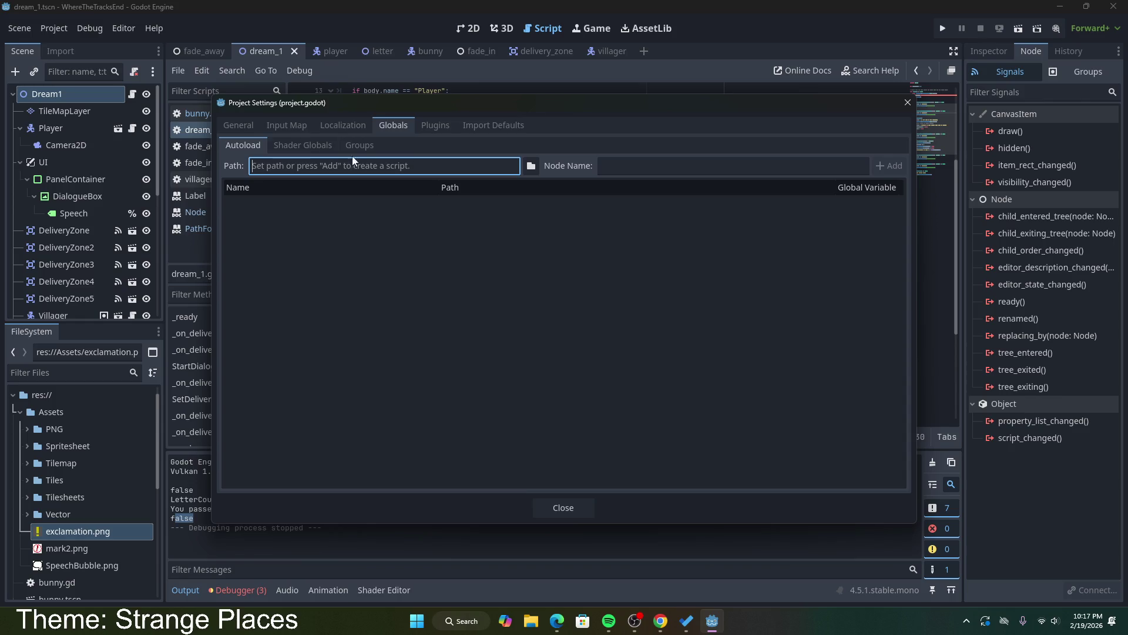
{"action": "left_click", "coordinate": [311, 146]}
{"action": "left_click", "coordinate": [359, 145]}
{"action": "left_click", "coordinate": [242, 145]}
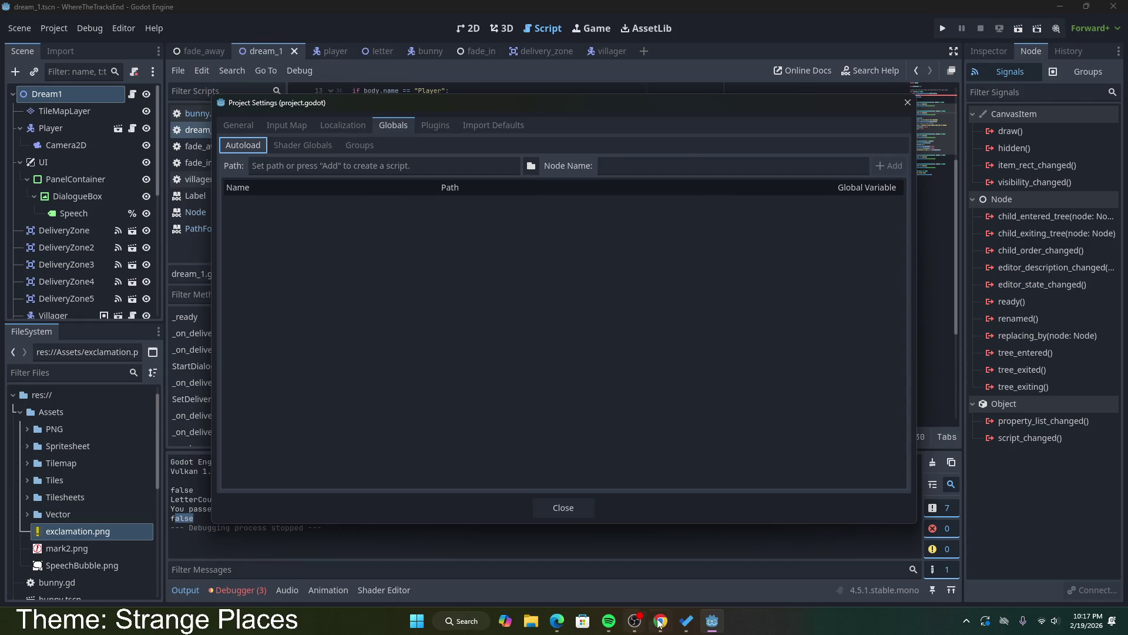
{"action": "left_click", "coordinate": [661, 621]}
{"action": "mouse_move", "coordinate": [315, 248]}
{"action": "left_mouse_down"}
{"action": "mouse_move", "coordinate": [430, 251]}
{"action": "mouse_move", "coordinate": [184, 263]}
{"action": "mouse_move", "coordinate": [274, 273]}
{"action": "mouse_move", "coordinate": [149, 246]}
{"action": "mouse_move", "coordinate": [333, 281]}
{"action": "left_mouse_up"}
{"action": "left_click", "coordinate": [273, 273]}
{"action": "left_click", "coordinate": [346, 261]}
{"action": "left_click", "coordinate": [334, 281]}
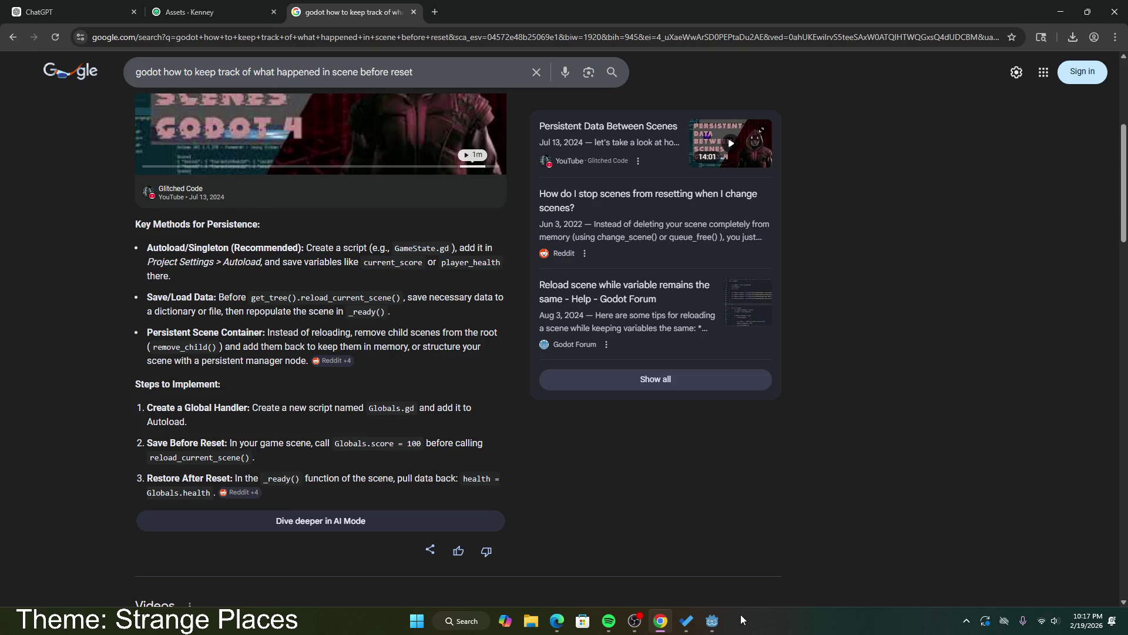
{"action": "left_click", "coordinate": [712, 621]}
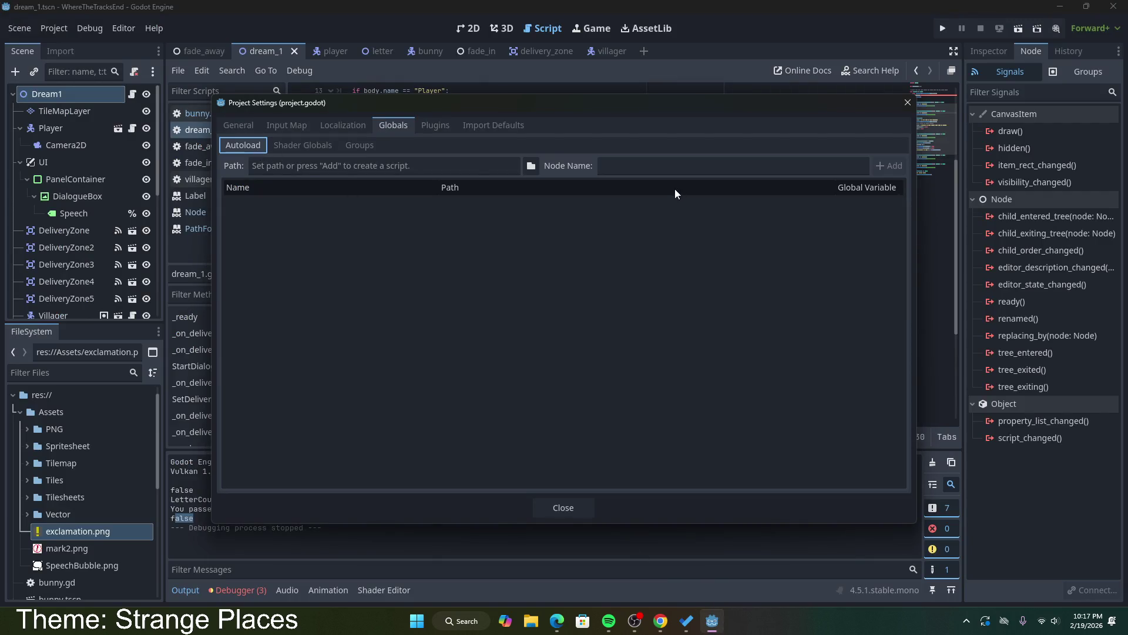
{"action": "left_click", "coordinate": [529, 166]}
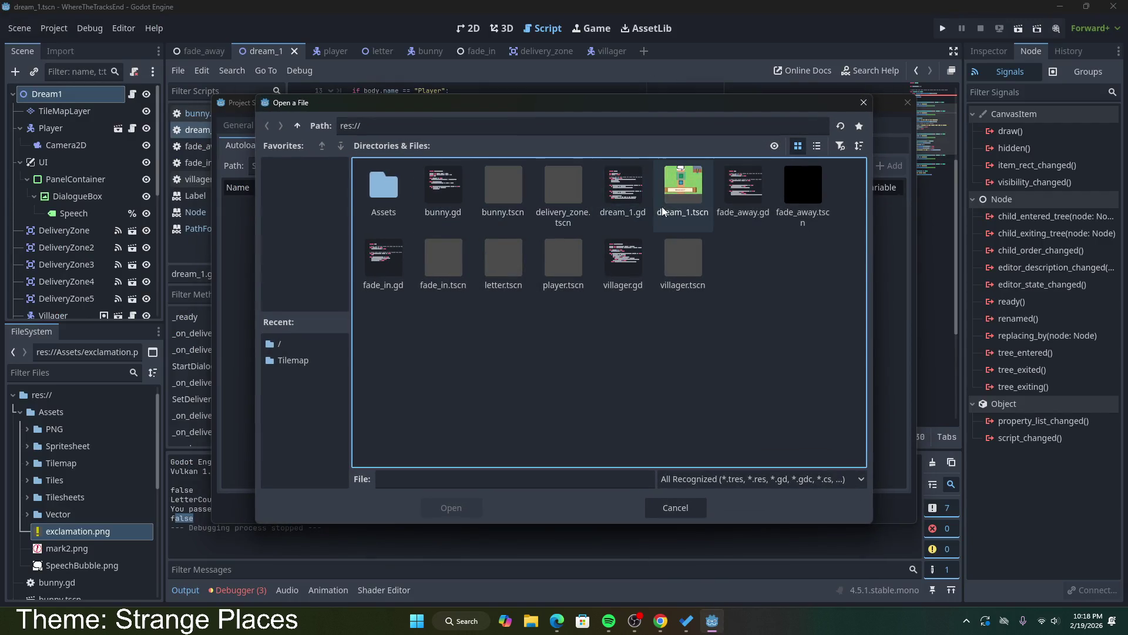
{"action": "double_click", "coordinate": [623, 191]}
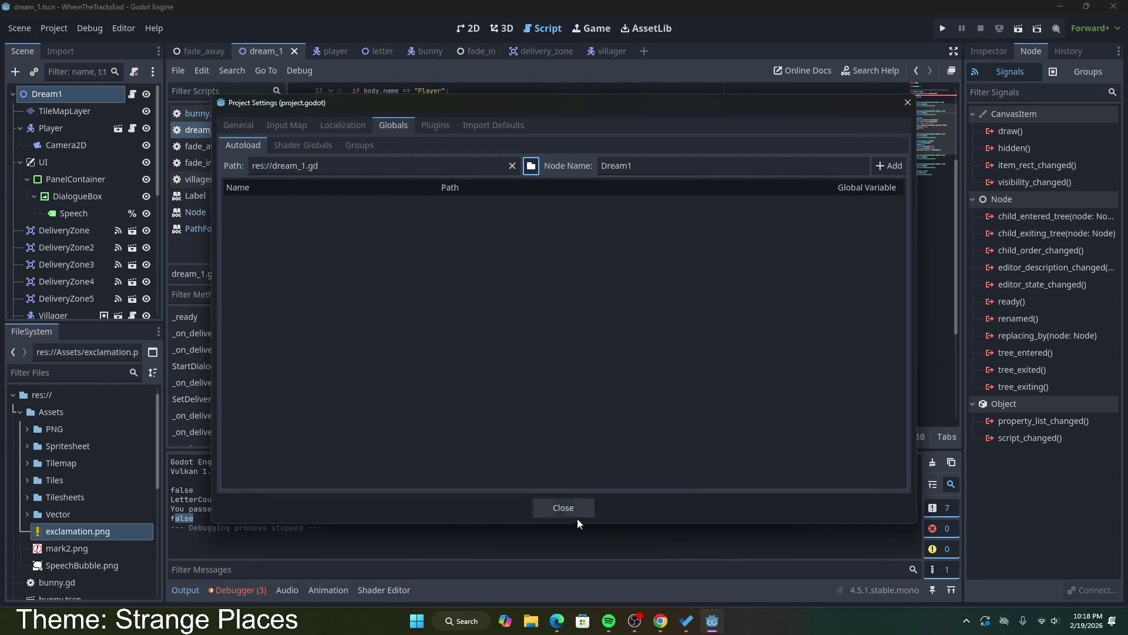
{"action": "left_click", "coordinate": [576, 510]}
{"action": "left_click", "coordinate": [365, 201]}
{"action": "scroll", "coordinate": [365, 200], "scroll_direction": "up", "scroll_amount": 4}
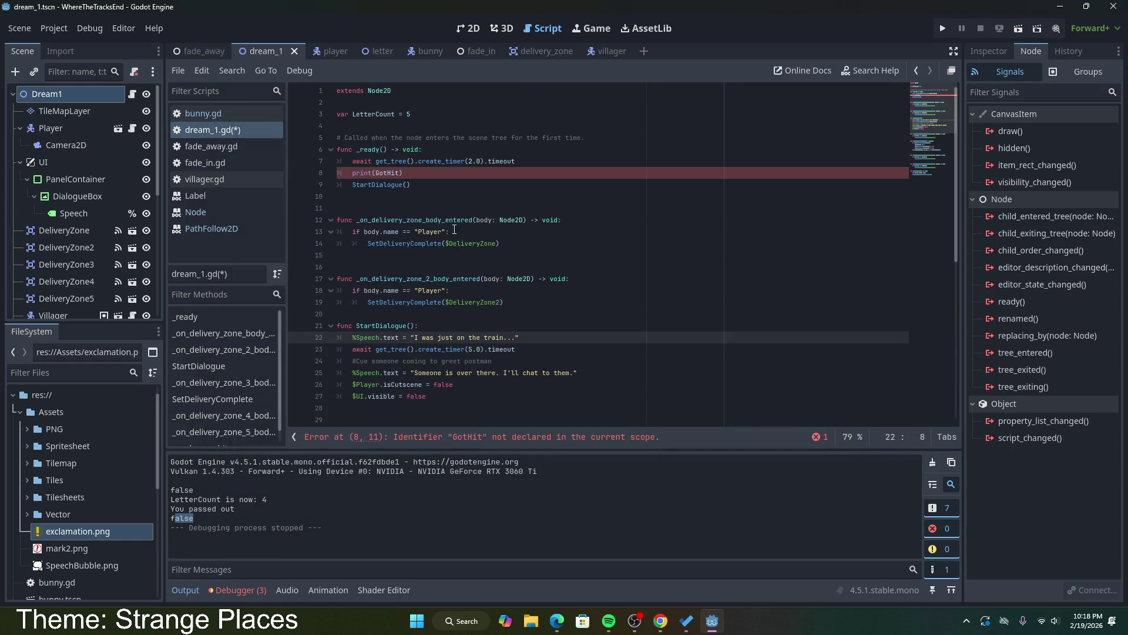
Step: Finish the GotHit declaration below LetterCount and save the script
{"action": "left_click", "coordinate": [425, 175]}
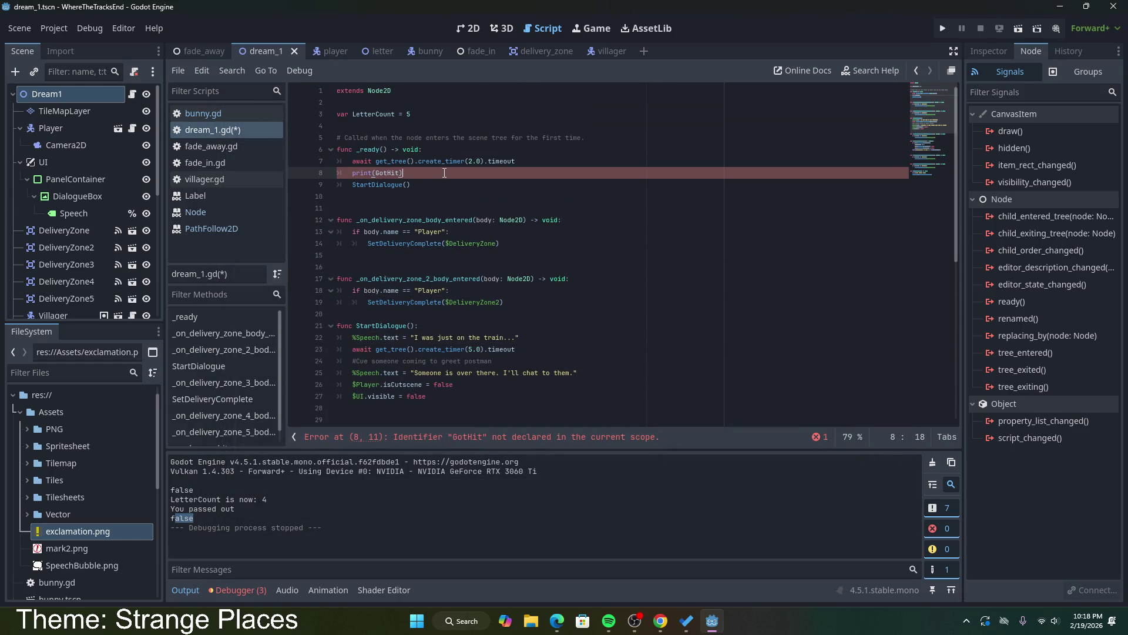
{"action": "left_click", "coordinate": [431, 113]}
{"action": "key", "text": "Return"}
{"action": "type", "text": "var GotHit = fal"}
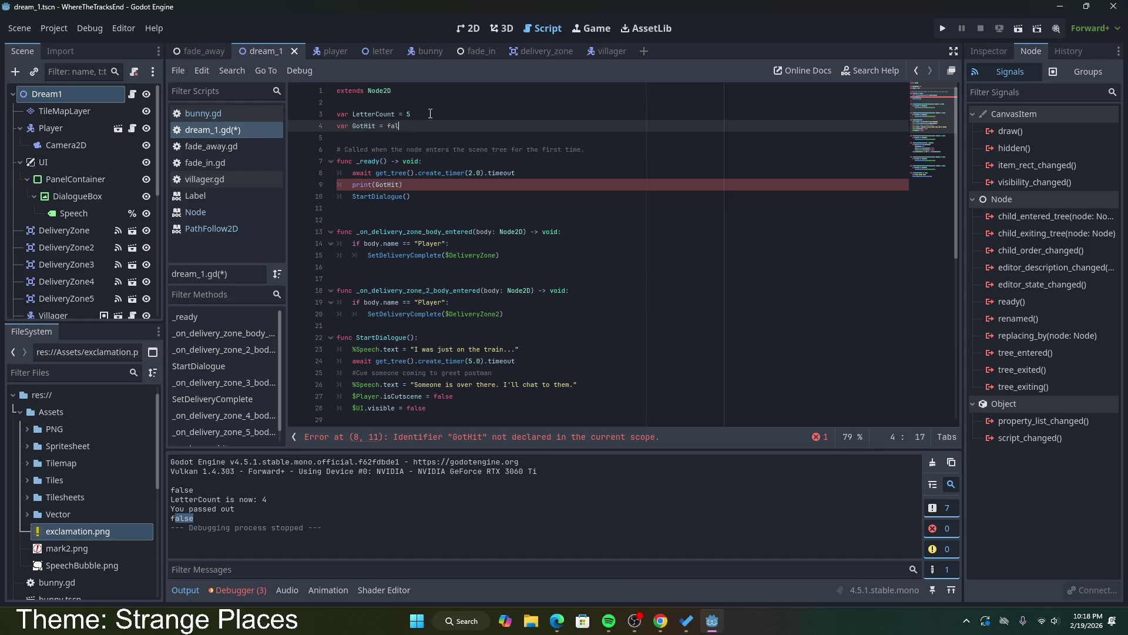
{"action": "type", "text": "se"}
{"action": "key", "text": "ctrl+s"}
Step: Add a line at the top of _on_bunny_bite for GotHit = true and run the game
{"action": "scroll", "coordinate": [498, 325], "scroll_direction": "down", "scroll_amount": 9}
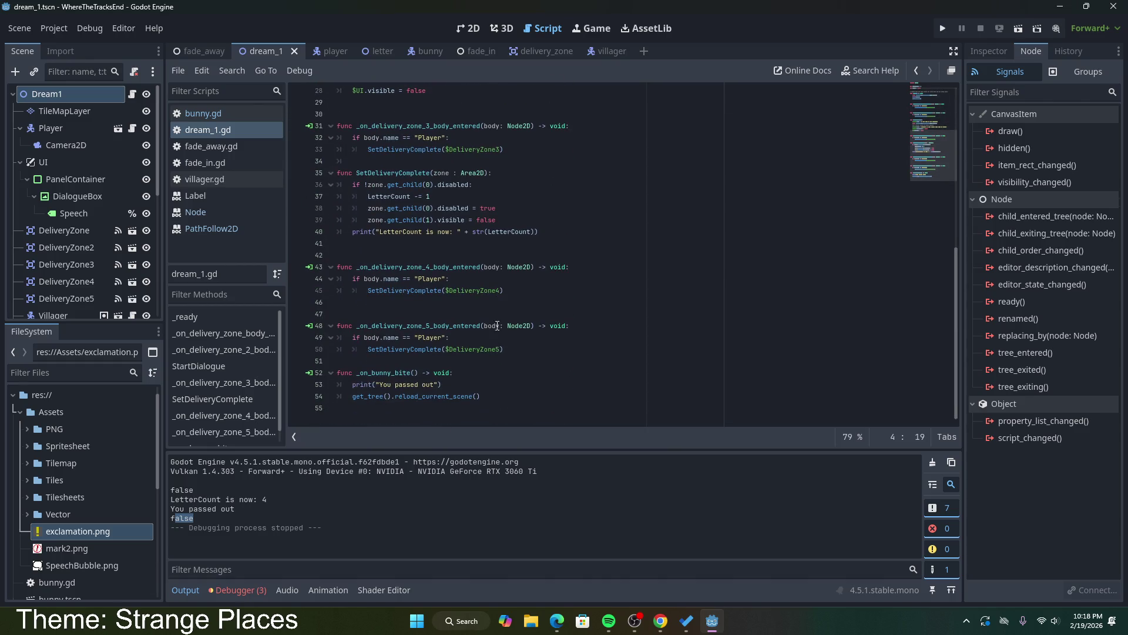
{"action": "left_click", "coordinate": [501, 401]}
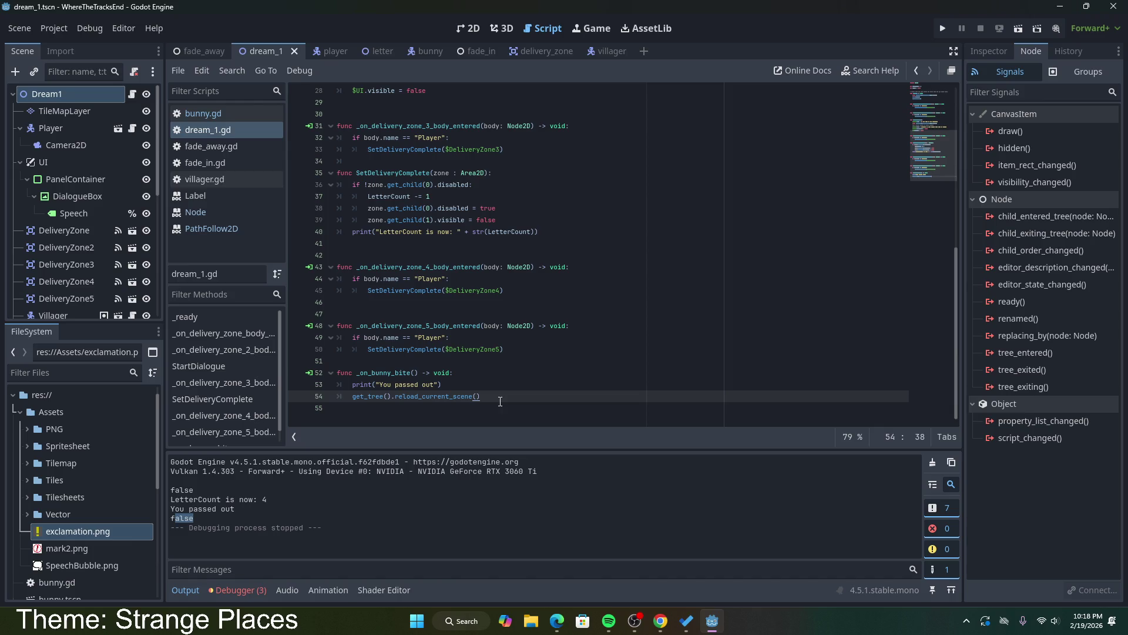
{"action": "left_click", "coordinate": [493, 377]}
{"action": "key", "text": "Return"}
{"action": "type", "text": "GotHit = true"}
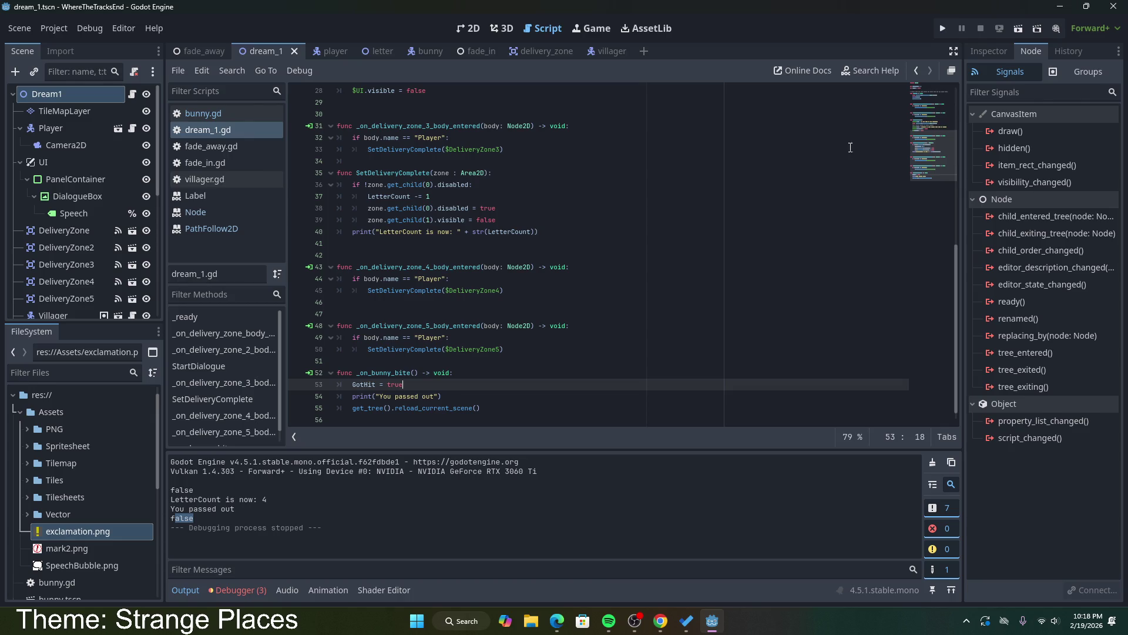
{"action": "left_click", "coordinate": [1018, 28]}
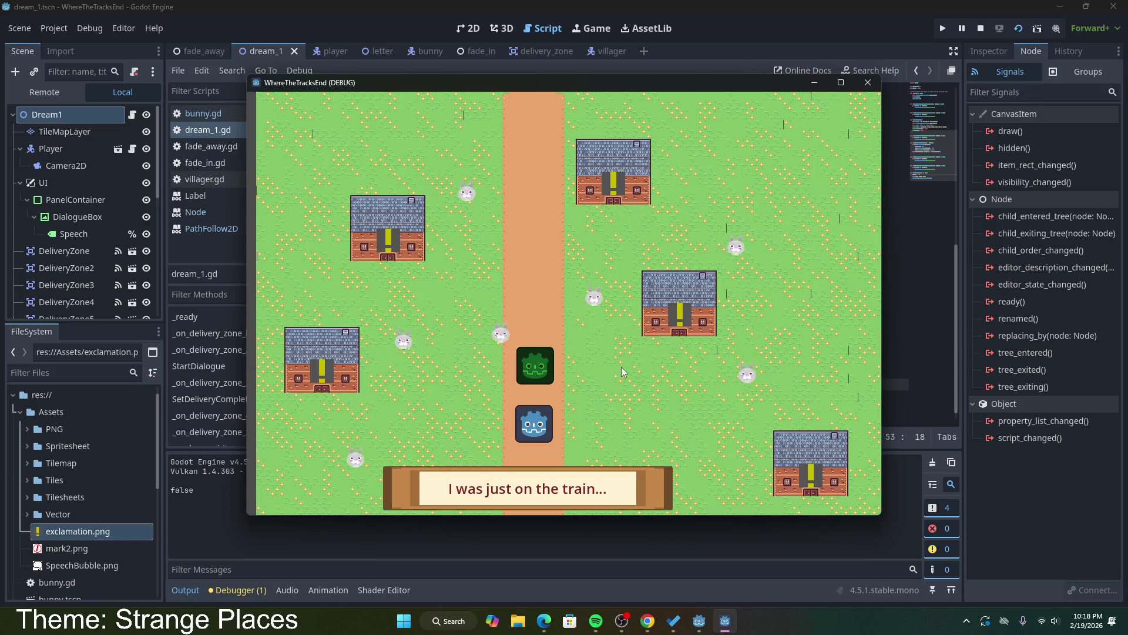
Step: Walk the player into a bunny, advance the reset dialogue, and close the running game
{"action": "key", "text": "Left"}
{"action": "key", "text": "Up"}
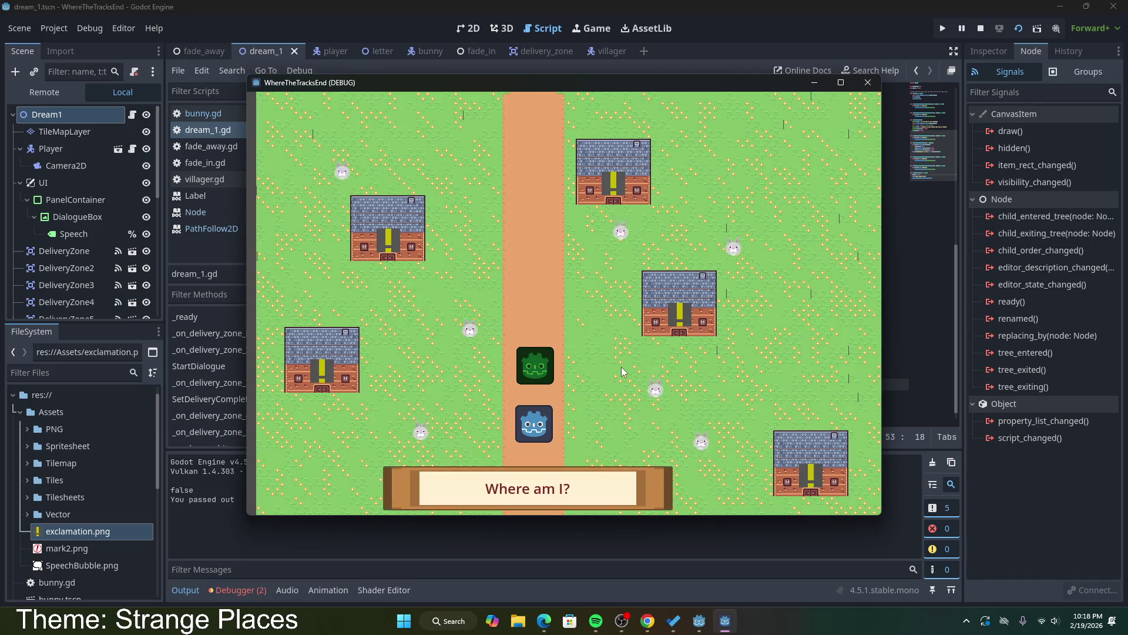
{"action": "key", "text": "space"}
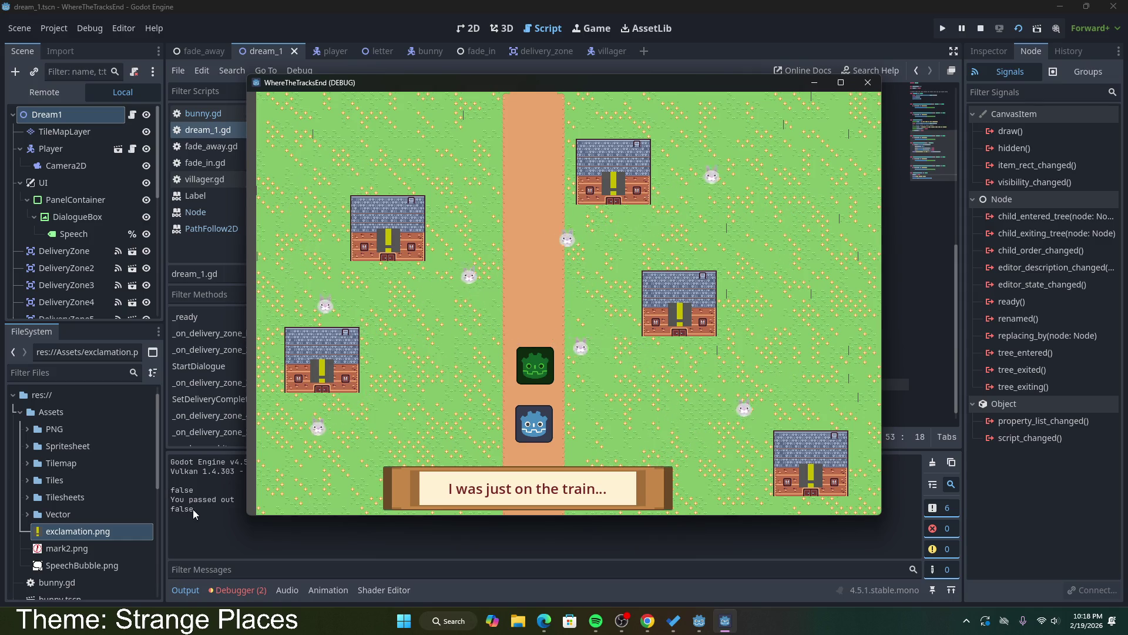
{"action": "left_click", "coordinate": [868, 82]}
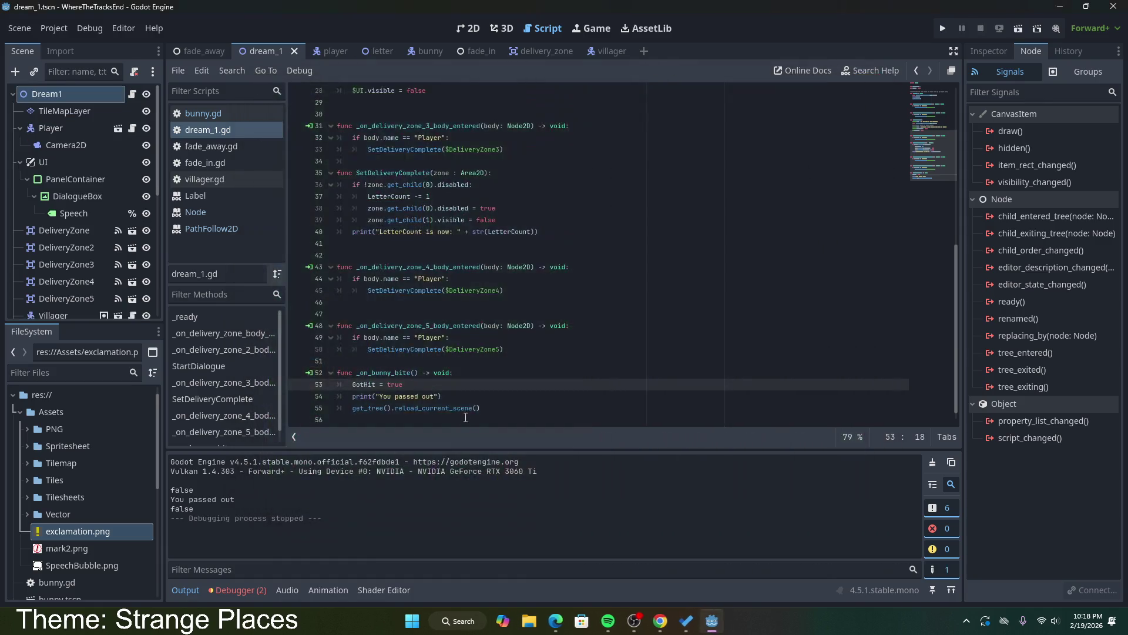
Step: Review the GotHit = true line and the whole _on_bunny_bite function in dream_1.gd
{"action": "left_click_drag", "start_coordinate": [486, 380], "coordinate": [351, 372]}
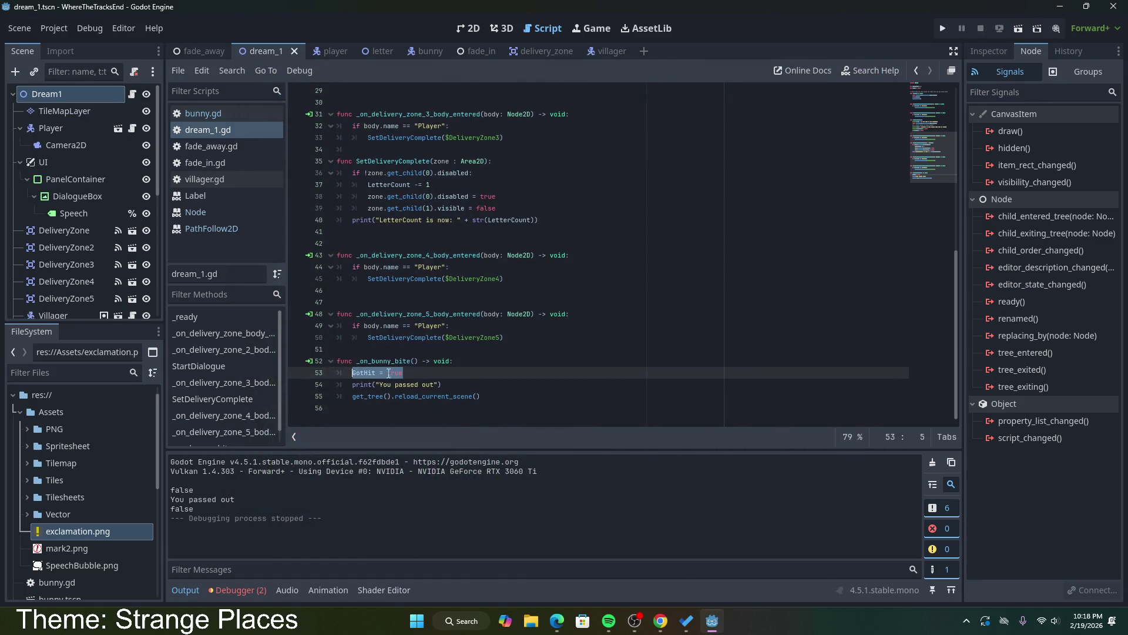
{"action": "left_click", "coordinate": [417, 377]}
{"action": "scroll", "coordinate": [425, 406], "scroll_direction": "up", "scroll_amount": 9}
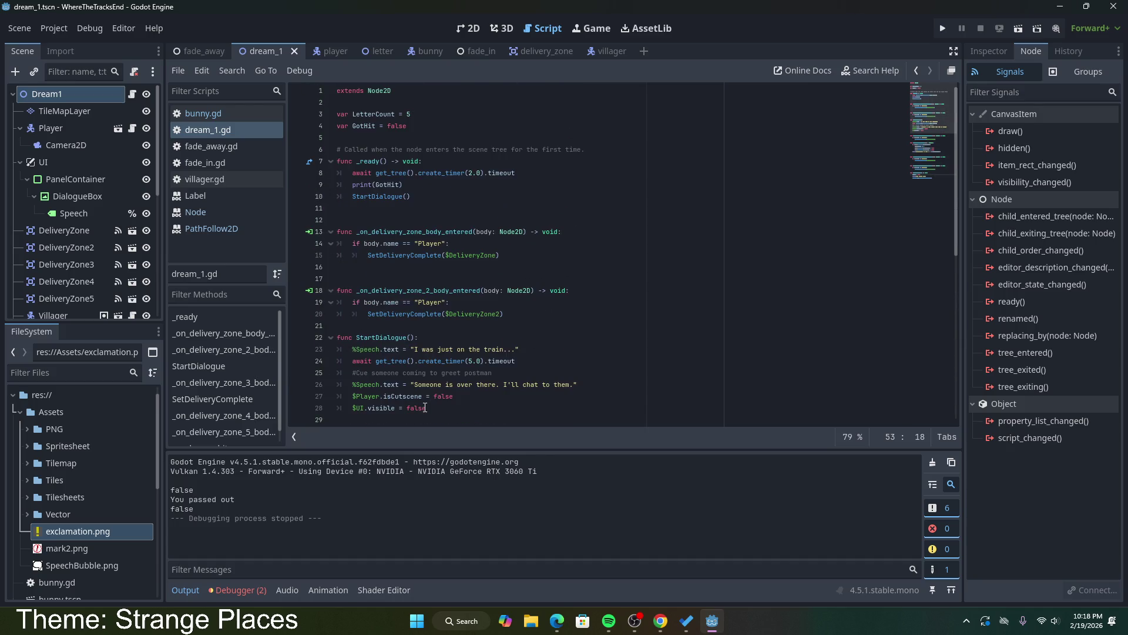
{"action": "scroll", "coordinate": [425, 407], "scroll_direction": "down", "scroll_amount": 9}
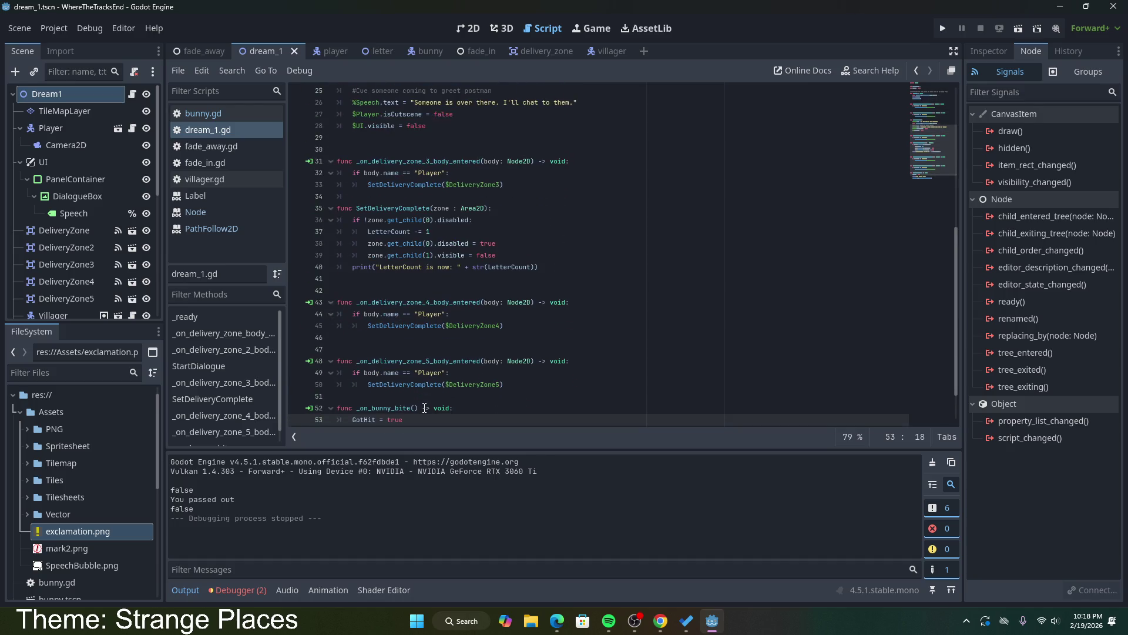
{"action": "left_click_drag", "start_coordinate": [424, 408], "coordinate": [312, 363]}
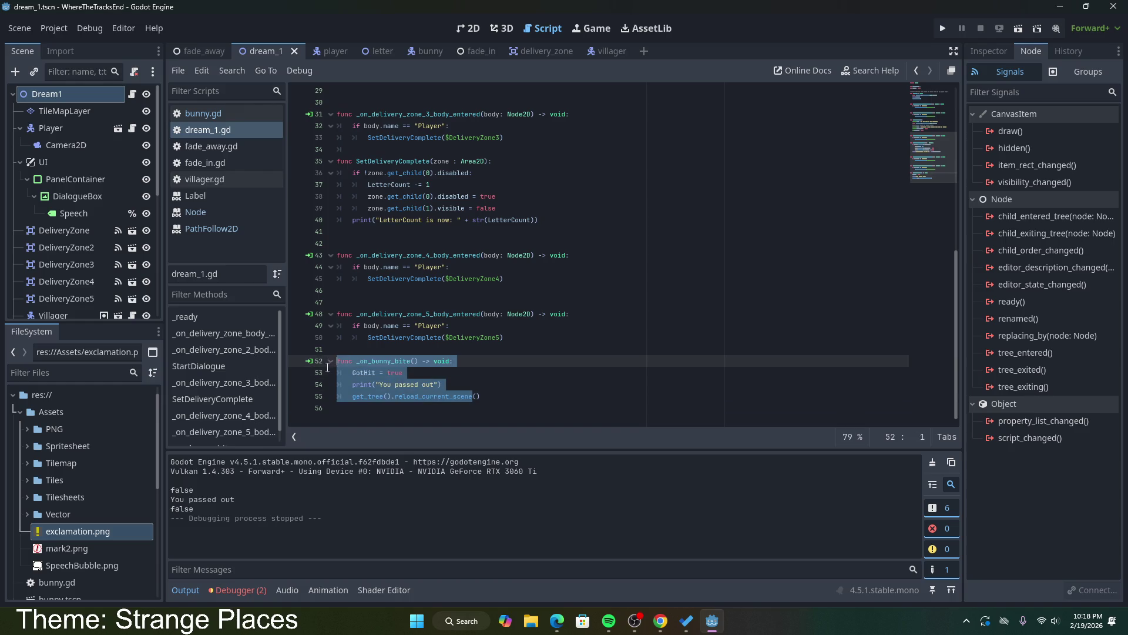
{"action": "left_click_drag", "start_coordinate": [531, 405], "coordinate": [312, 363]}
{"action": "left_click", "coordinate": [468, 385]}
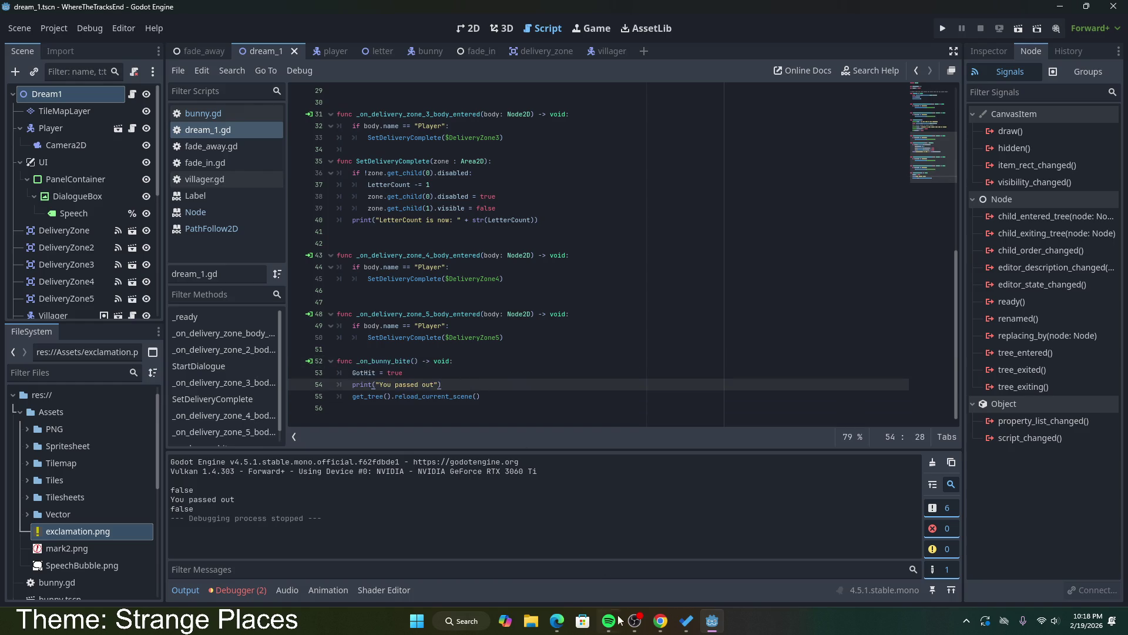
Step: Go back to the browser results and reread the autoload explanation
{"action": "left_click", "coordinate": [660, 621]}
{"action": "left_click_drag", "start_coordinate": [332, 262], "coordinate": [397, 277]}
{"action": "left_click", "coordinate": [395, 277]}
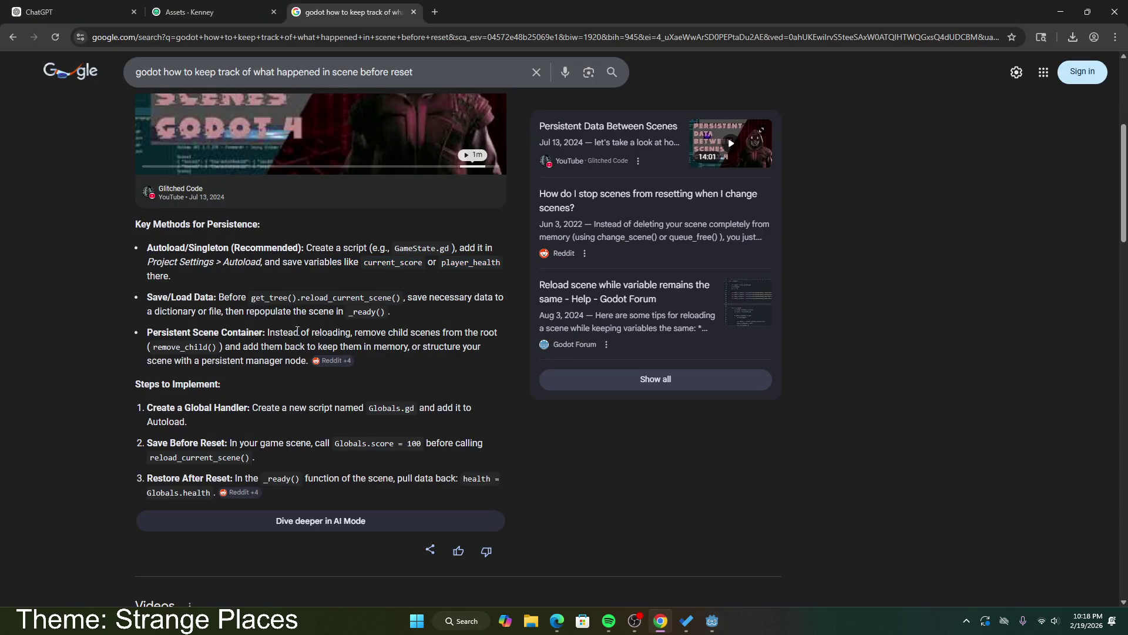
Step: Read the save-before-reset and restore-after-reset steps, including health = Globals.health, then return to Godot
{"action": "scroll", "coordinate": [303, 334], "scroll_direction": "down", "scroll_amount": 1}
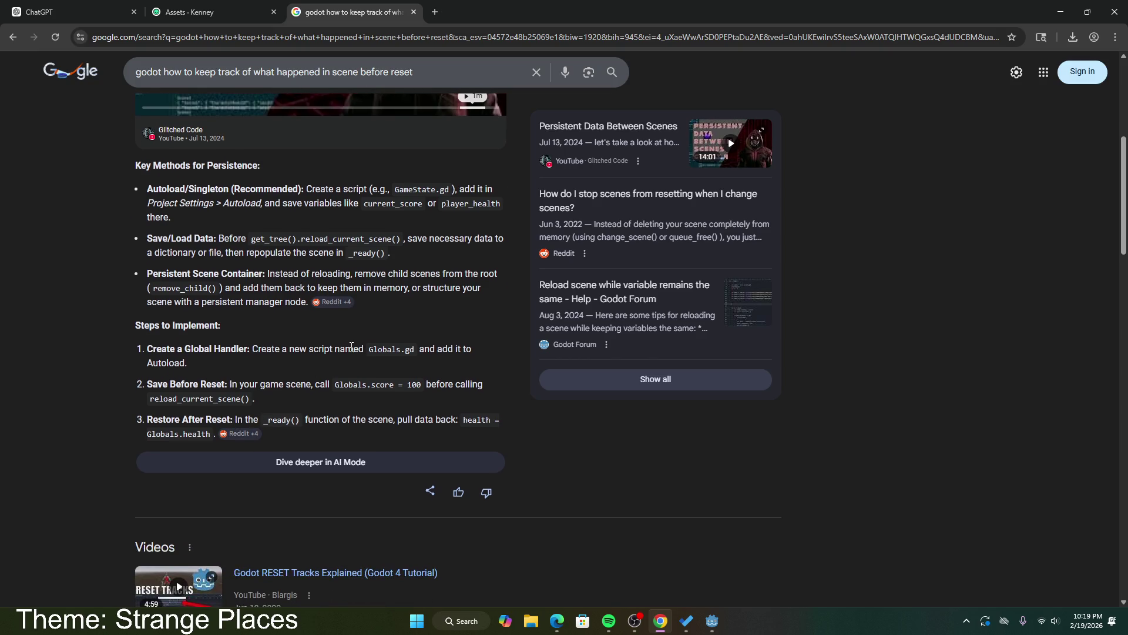
{"action": "mouse_move", "coordinate": [269, 384]}
{"action": "left_mouse_down"}
{"action": "mouse_move", "coordinate": [407, 384]}
{"action": "mouse_move", "coordinate": [255, 384]}
{"action": "mouse_move", "coordinate": [453, 384]}
{"action": "left_mouse_up"}
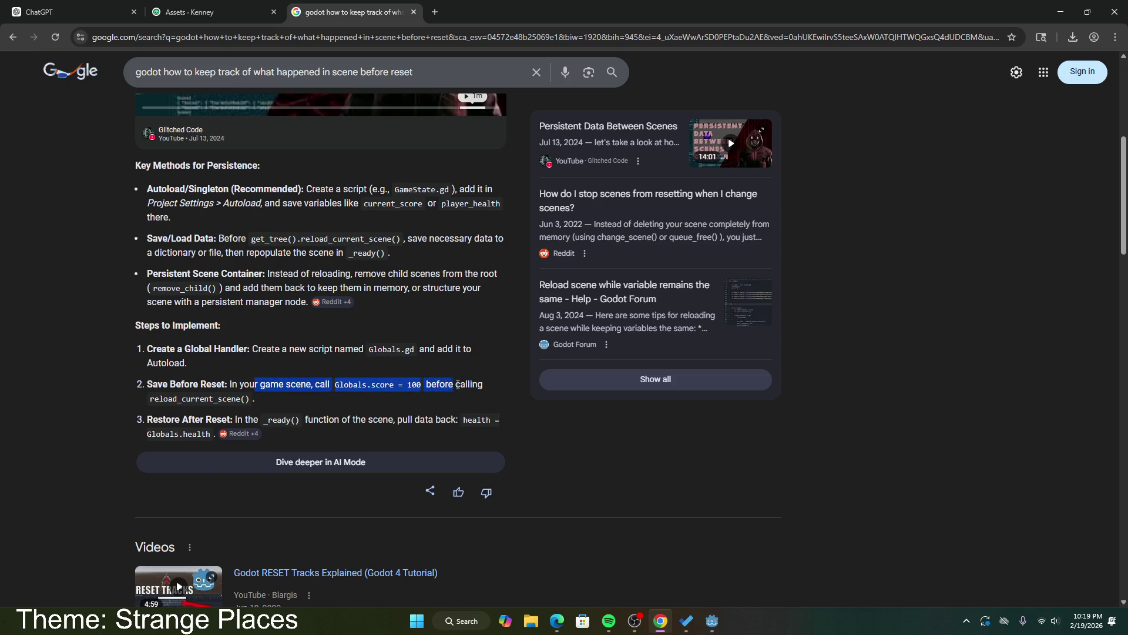
{"action": "left_click", "coordinate": [413, 399]}
{"action": "mouse_move", "coordinate": [297, 419]}
{"action": "left_mouse_down"}
{"action": "mouse_move", "coordinate": [385, 419]}
{"action": "mouse_move", "coordinate": [394, 430]}
{"action": "left_mouse_up"}
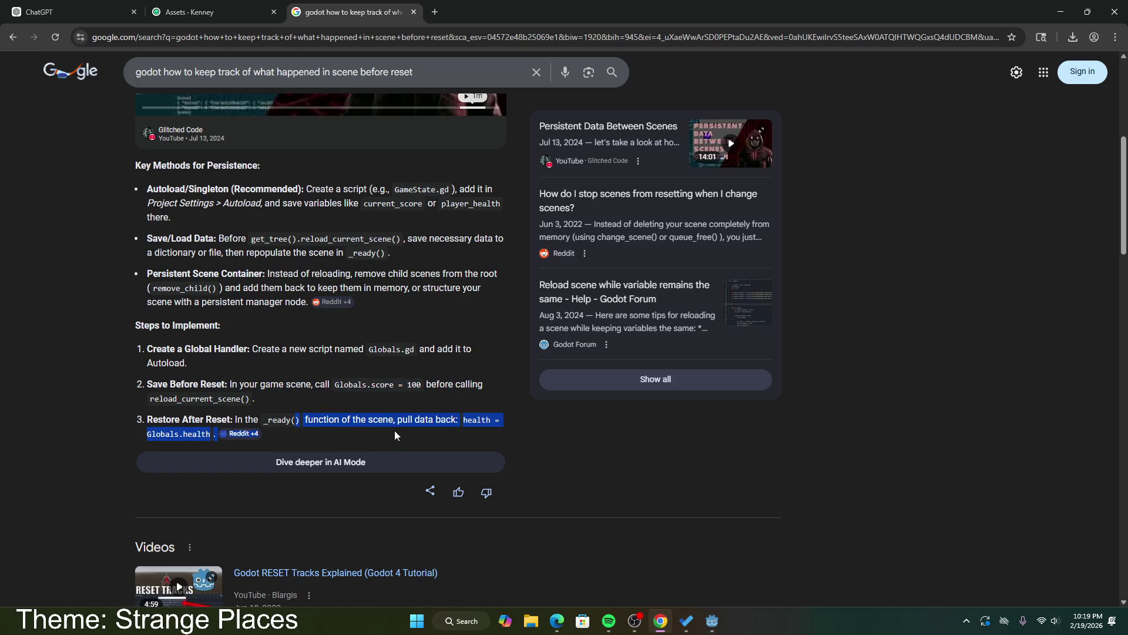
{"action": "left_click", "coordinate": [393, 431]}
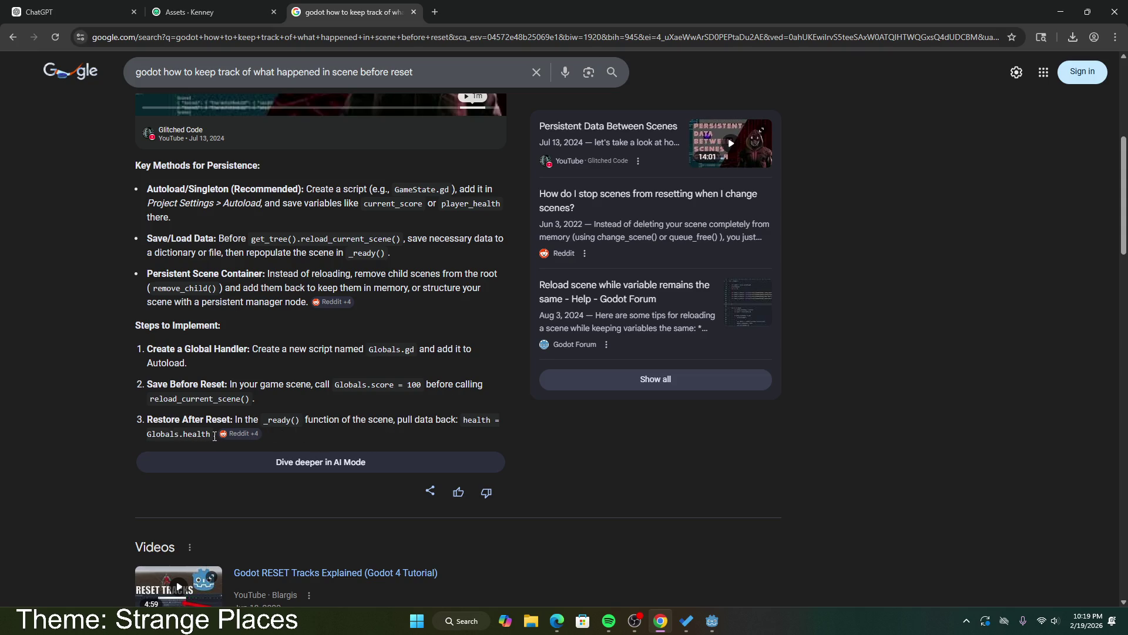
{"action": "mouse_move", "coordinate": [214, 436]}
{"action": "left_mouse_down"}
{"action": "mouse_move", "coordinate": [461, 421]}
{"action": "mouse_move", "coordinate": [138, 424]}
{"action": "mouse_move", "coordinate": [315, 423]}
{"action": "left_mouse_up"}
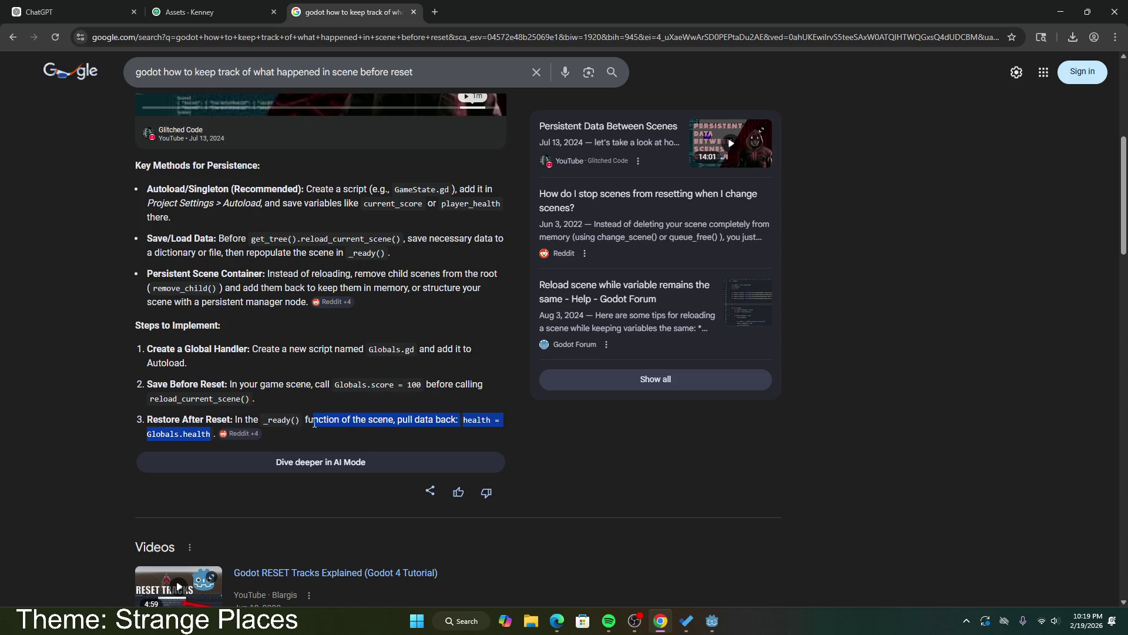
{"action": "left_click_drag", "start_coordinate": [462, 420], "coordinate": [209, 433]}
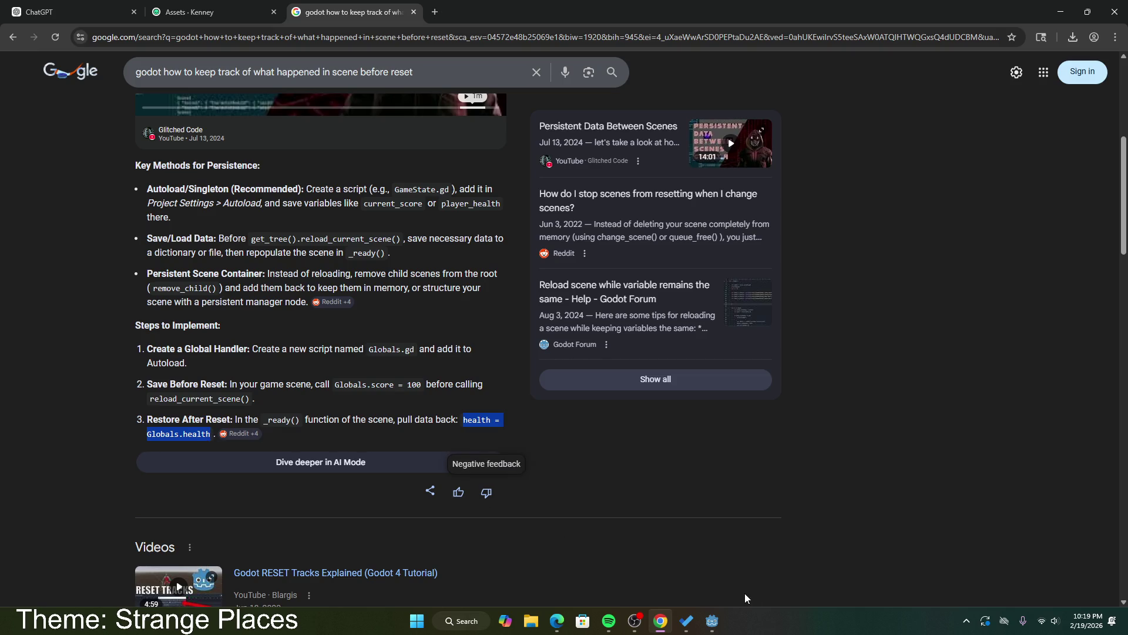
{"action": "mouse_move", "coordinate": [712, 620]}
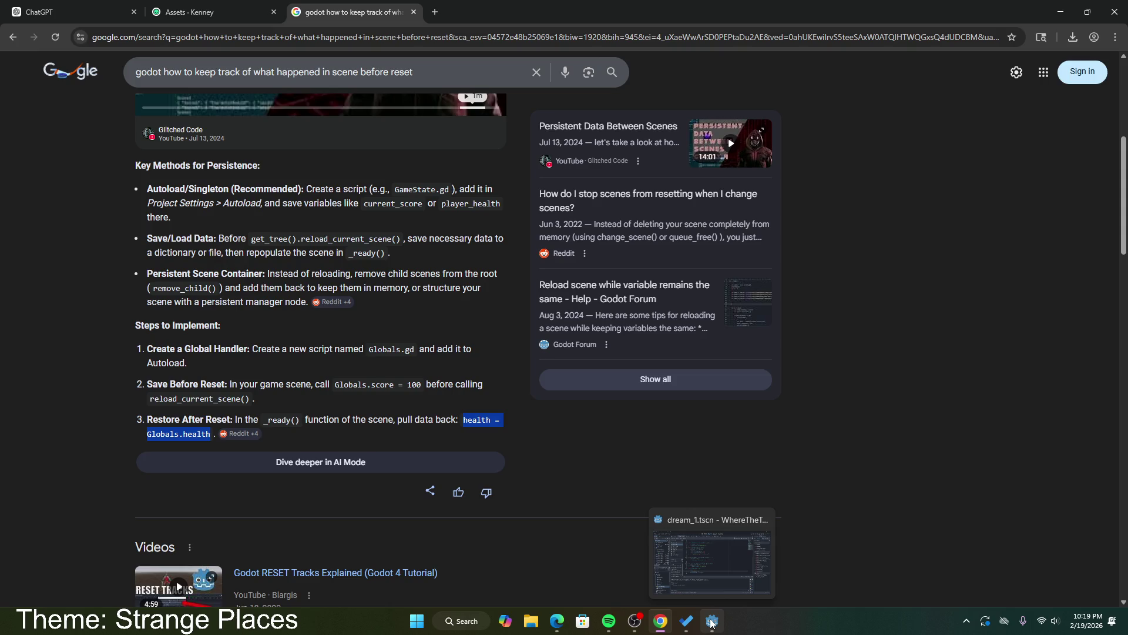
{"action": "left_click", "coordinate": [712, 622]}
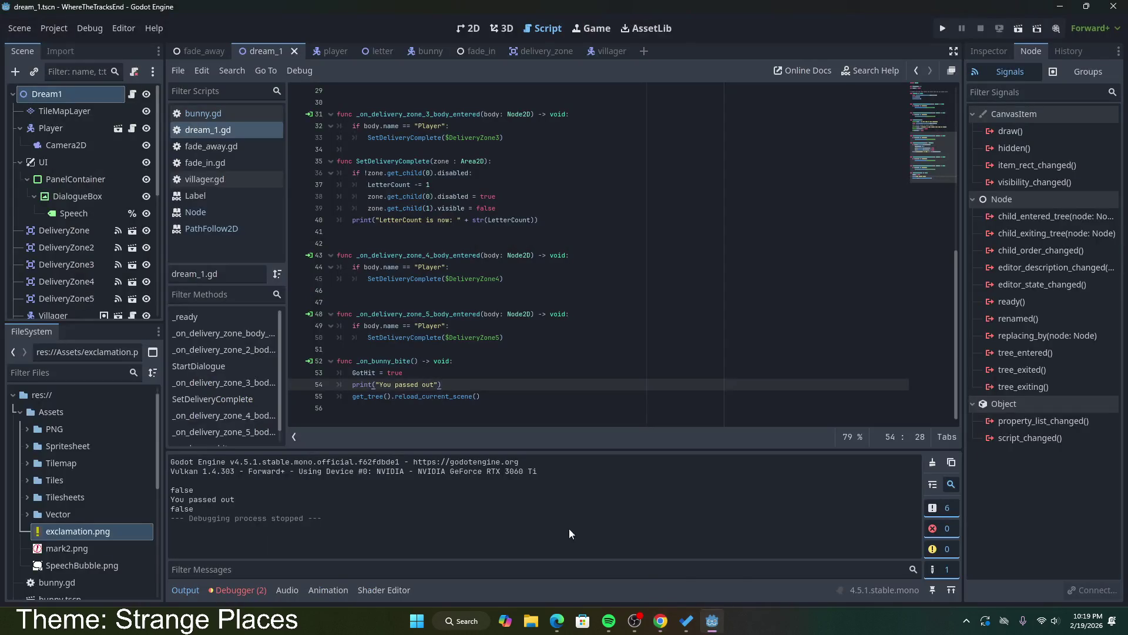
Step: Try a 'Globals.' prefix on GotHit in line 53, undo it, and return to the search query
{"action": "left_click", "coordinate": [352, 373]}
{"action": "type", "text": "Globals."}
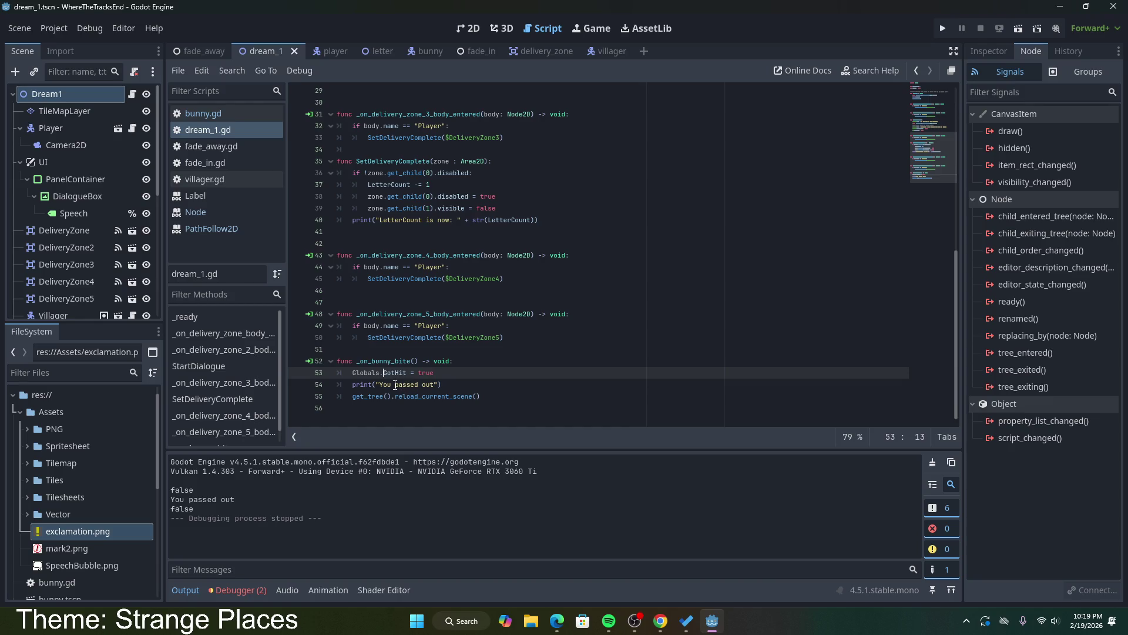
{"action": "left_click", "coordinate": [460, 383]}
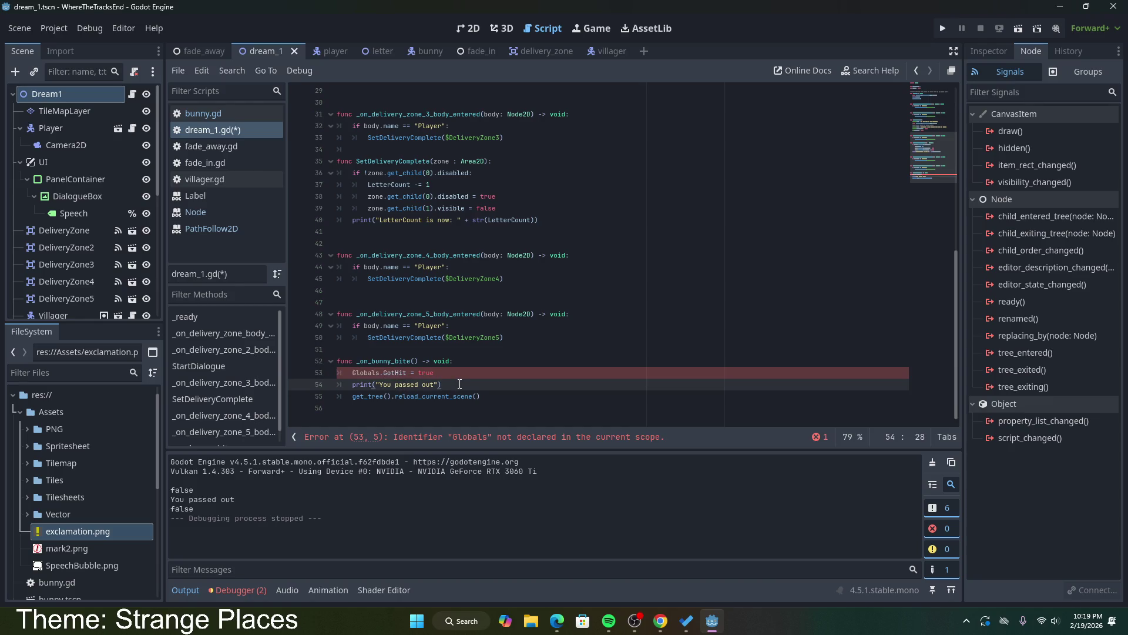
{"action": "key", "text": "ctrl+z"}
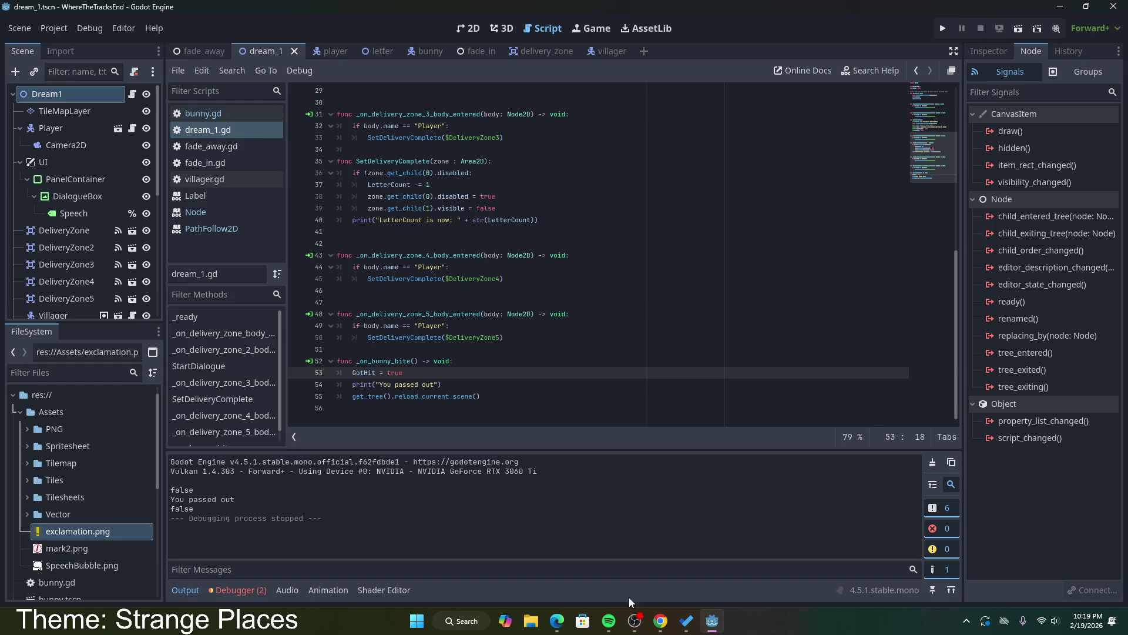
{"action": "left_click", "coordinate": [660, 621]}
{"action": "left_click", "coordinate": [165, 72]}
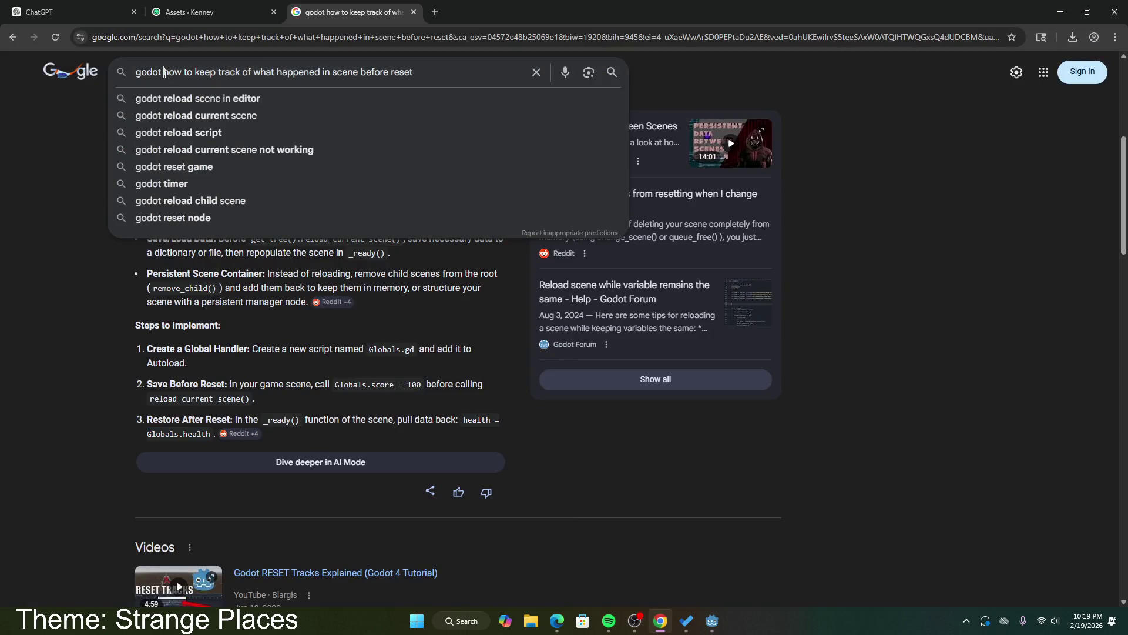
Step: Refine the search to Godot 4 and read the remove_child and Global.player_score examples in the AI overview
{"action": "type", "text": "4"}
{"action": "key", "text": "Return"}
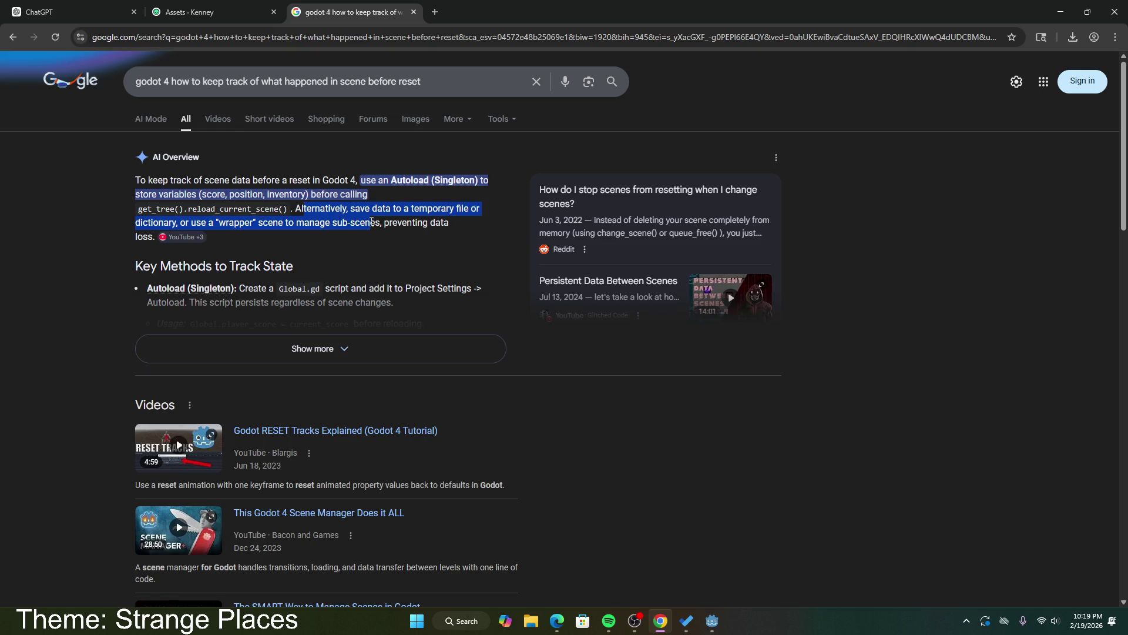
{"action": "left_click", "coordinate": [338, 348]}
{"action": "scroll", "coordinate": [338, 341], "scroll_direction": "down", "scroll_amount": 1}
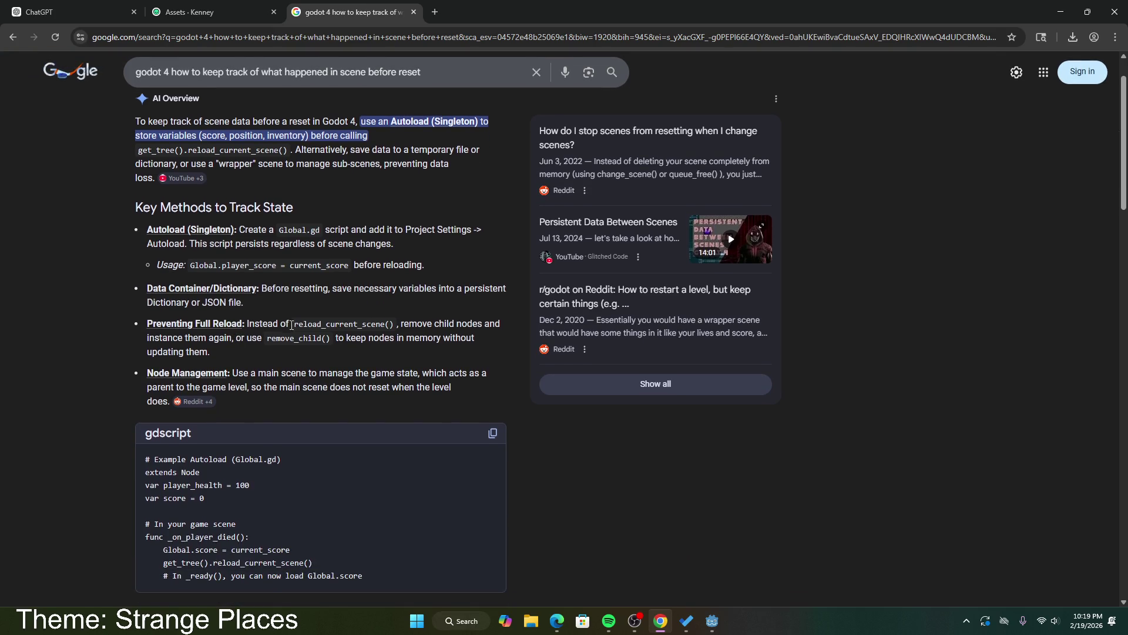
{"action": "left_click_drag", "start_coordinate": [241, 339], "coordinate": [360, 352]}
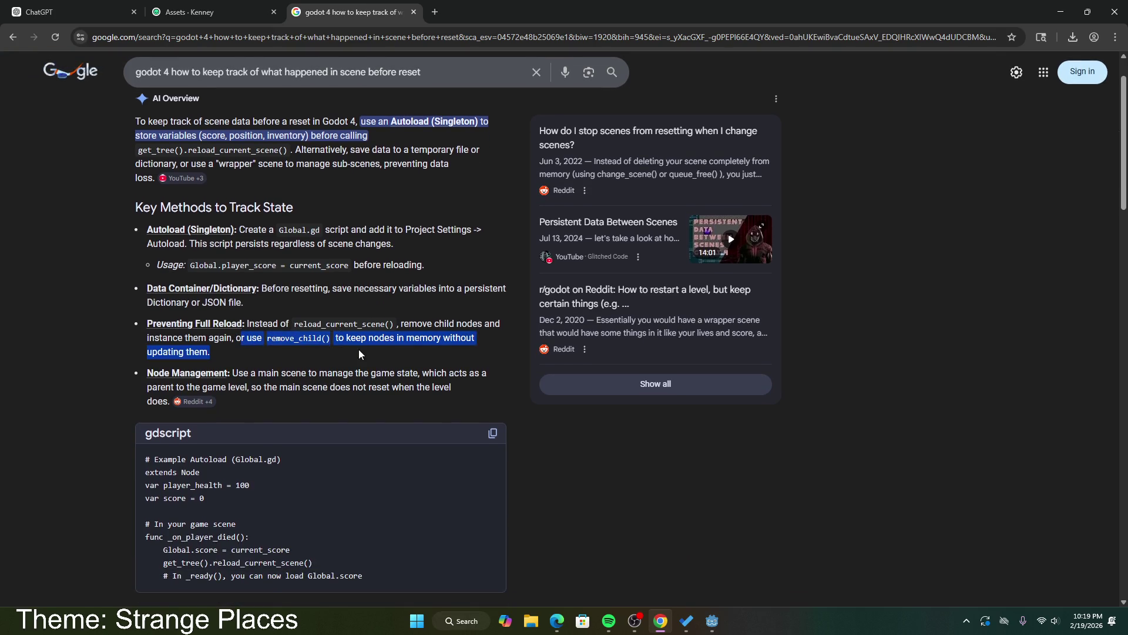
{"action": "left_click", "coordinate": [361, 351]}
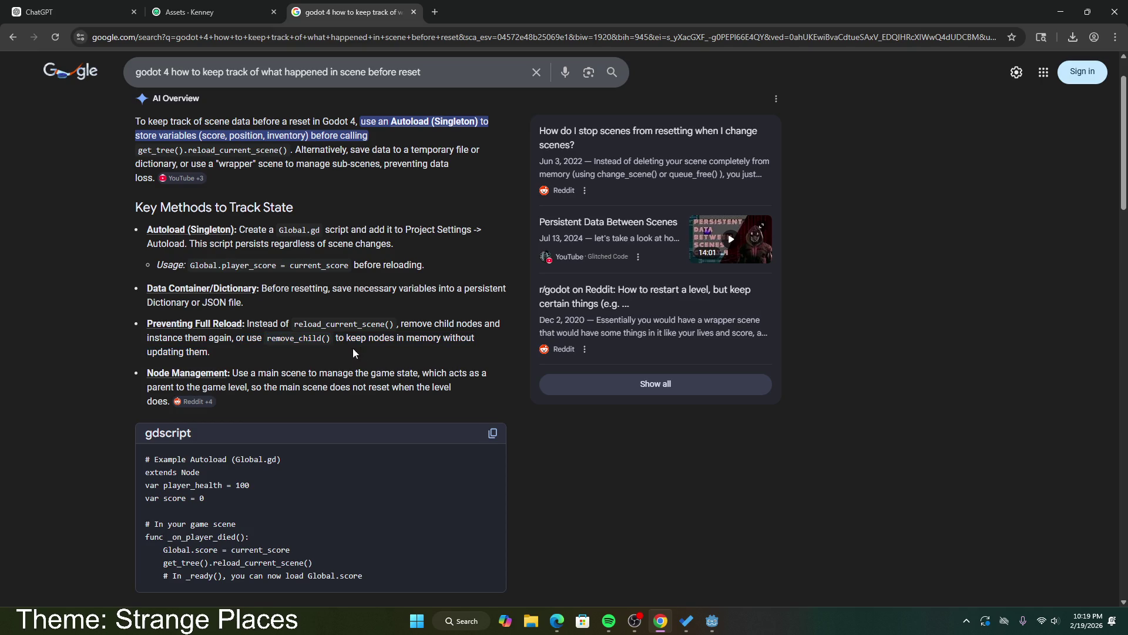
{"action": "left_click_drag", "start_coordinate": [191, 267], "coordinate": [305, 264]}
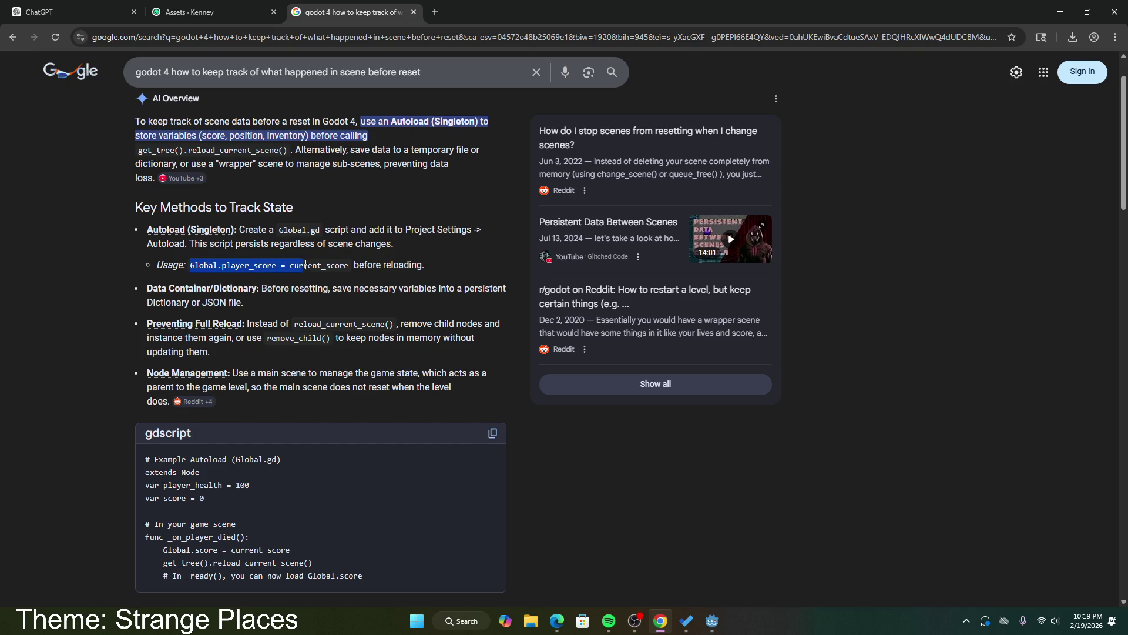
{"action": "left_click", "coordinate": [711, 621]}
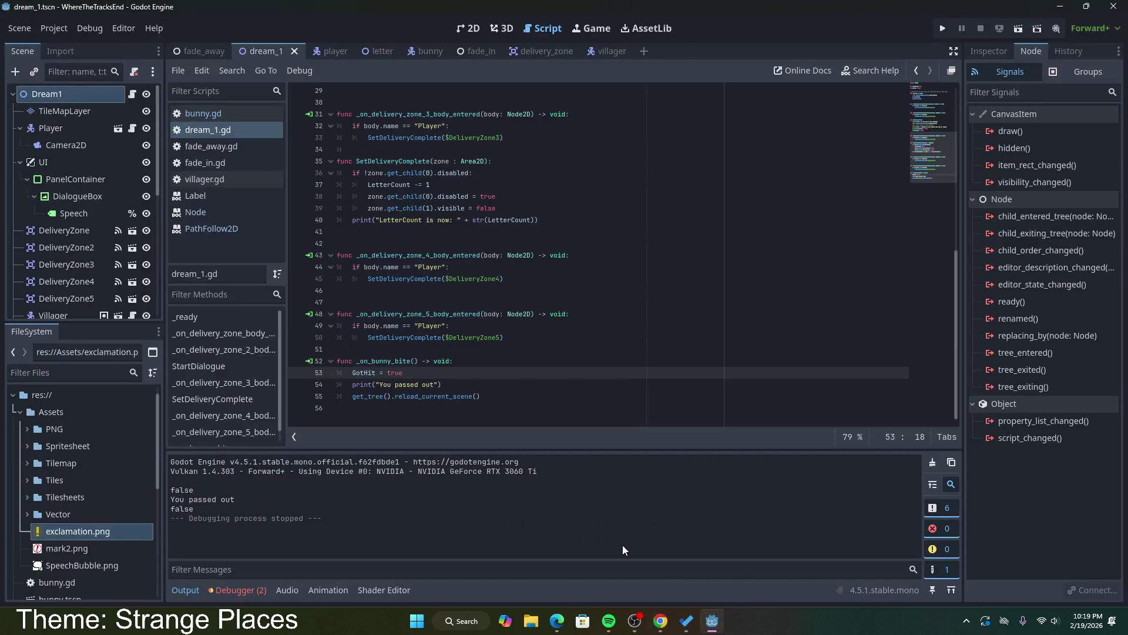
Step: Add res://dream_1.gd as the Dream1 autoload in Project Settings, then close the settings
{"action": "left_click", "coordinate": [59, 29]}
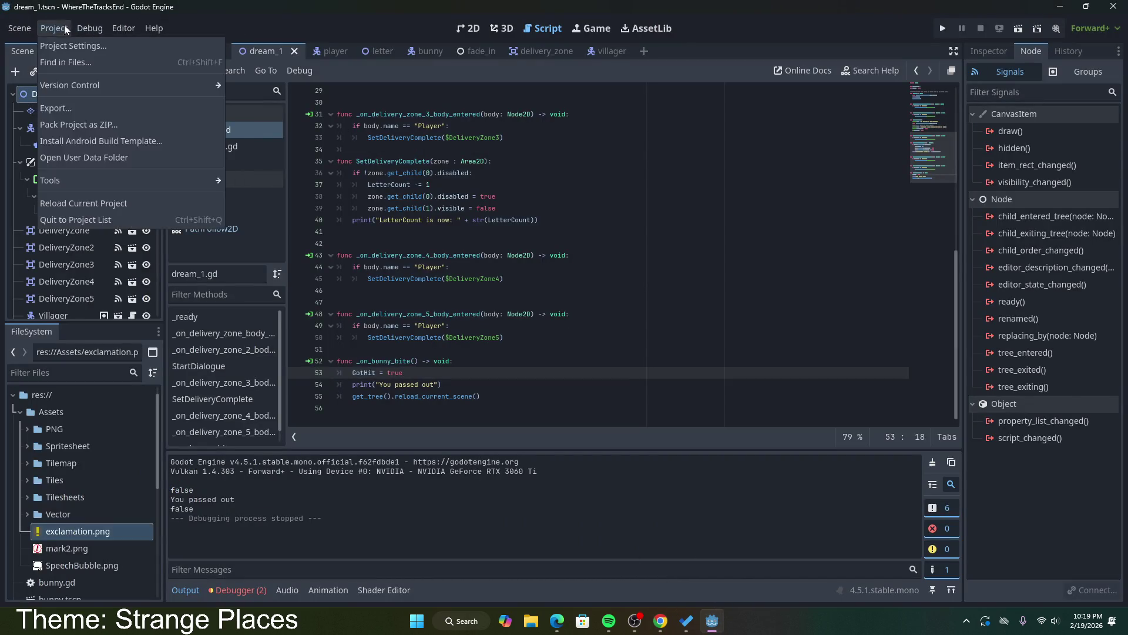
{"action": "left_click", "coordinate": [68, 44]}
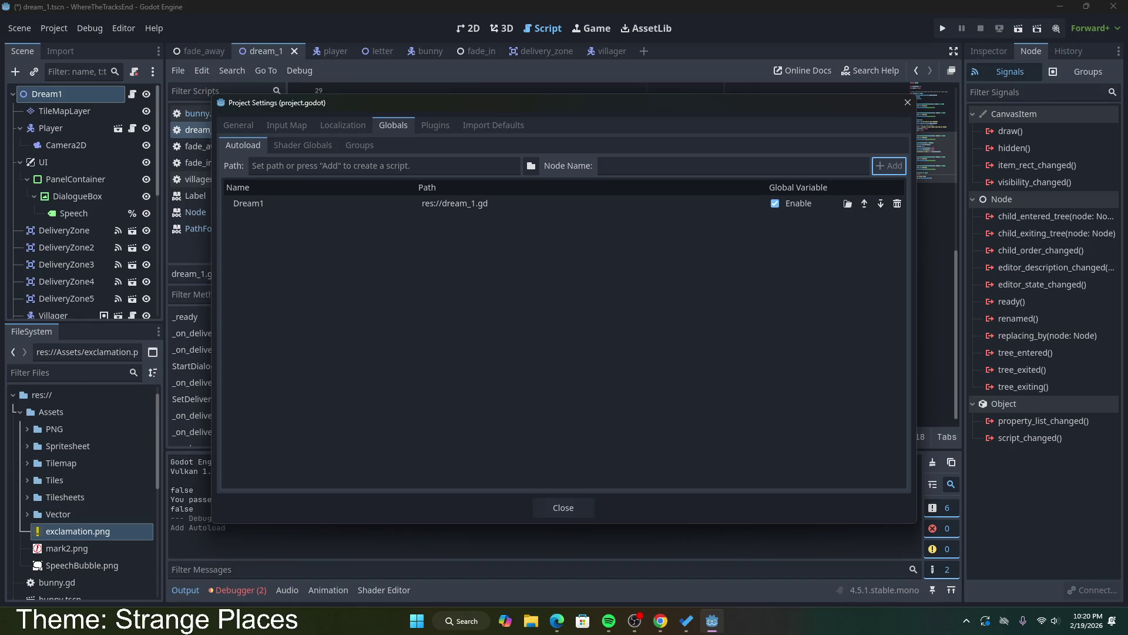
{"action": "key", "text": "alt+Tab"}
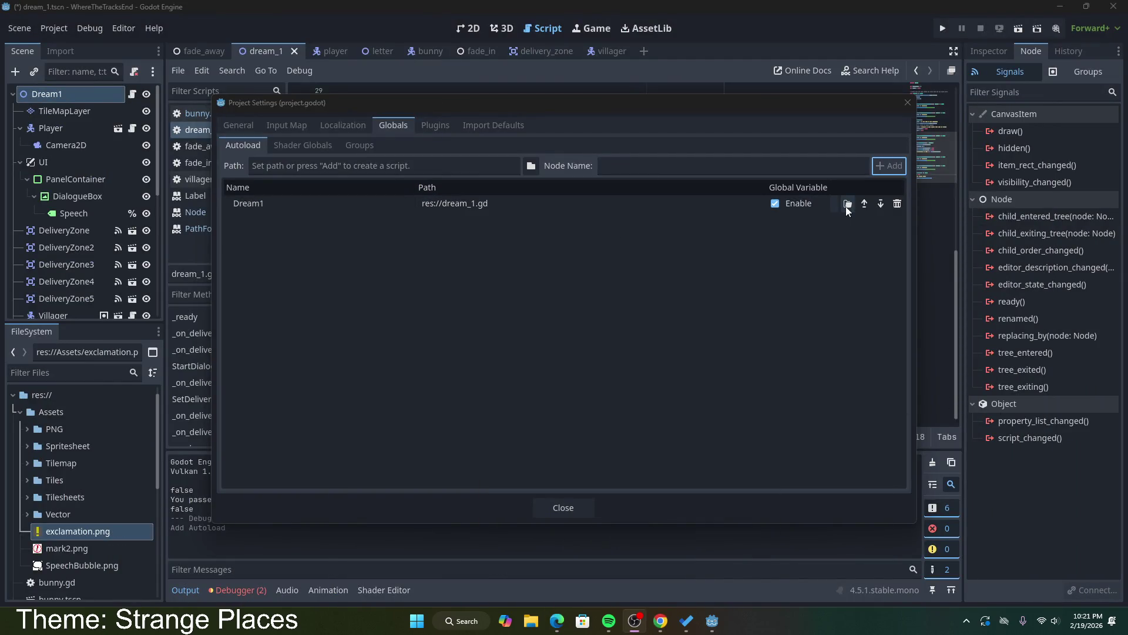
{"action": "left_click", "coordinate": [556, 507]}
{"action": "left_click", "coordinate": [438, 267]}
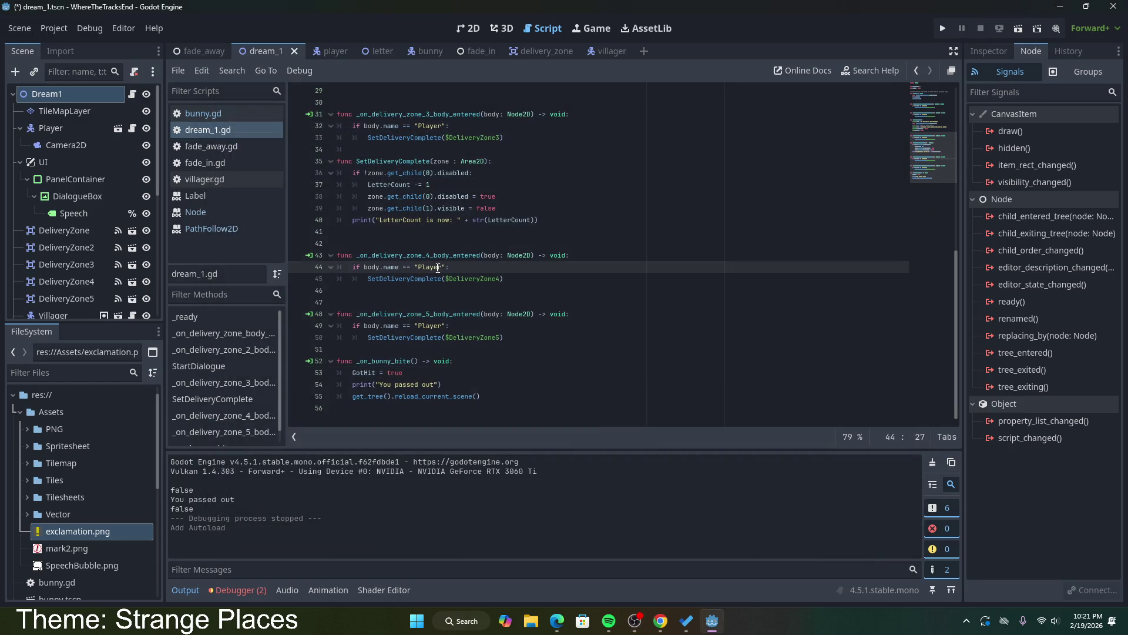
Step: Run the game and trace the null-instance error to the %Speech text assignment on line 23
{"action": "left_click", "coordinate": [1019, 30]}
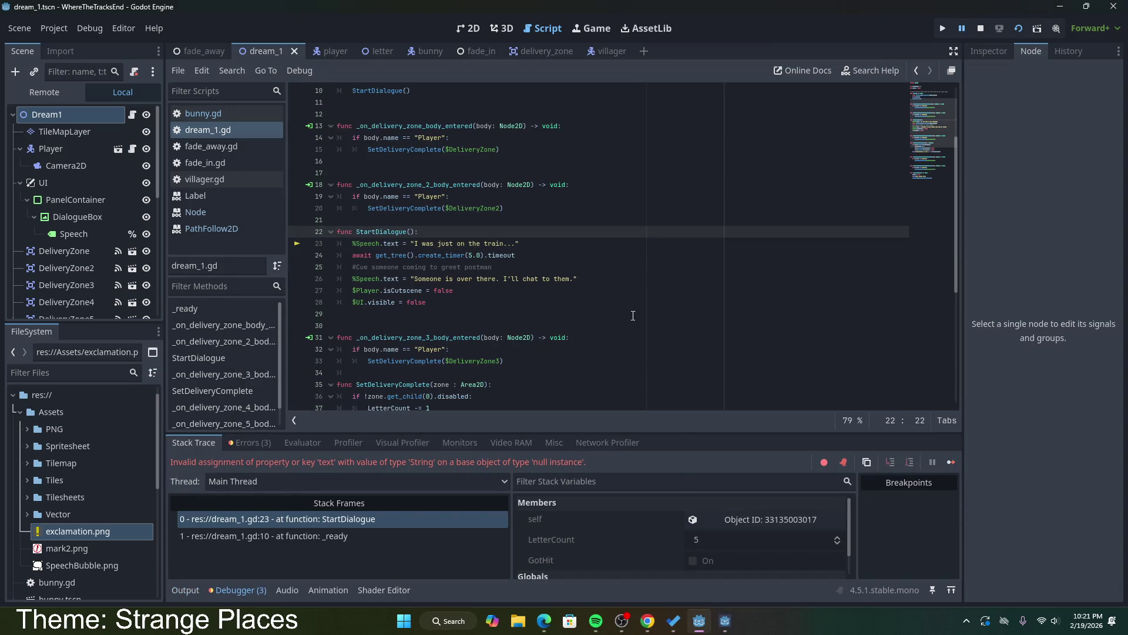
{"action": "left_click_drag", "start_coordinate": [255, 462], "coordinate": [601, 464]}
{"action": "left_click", "coordinate": [347, 519]}
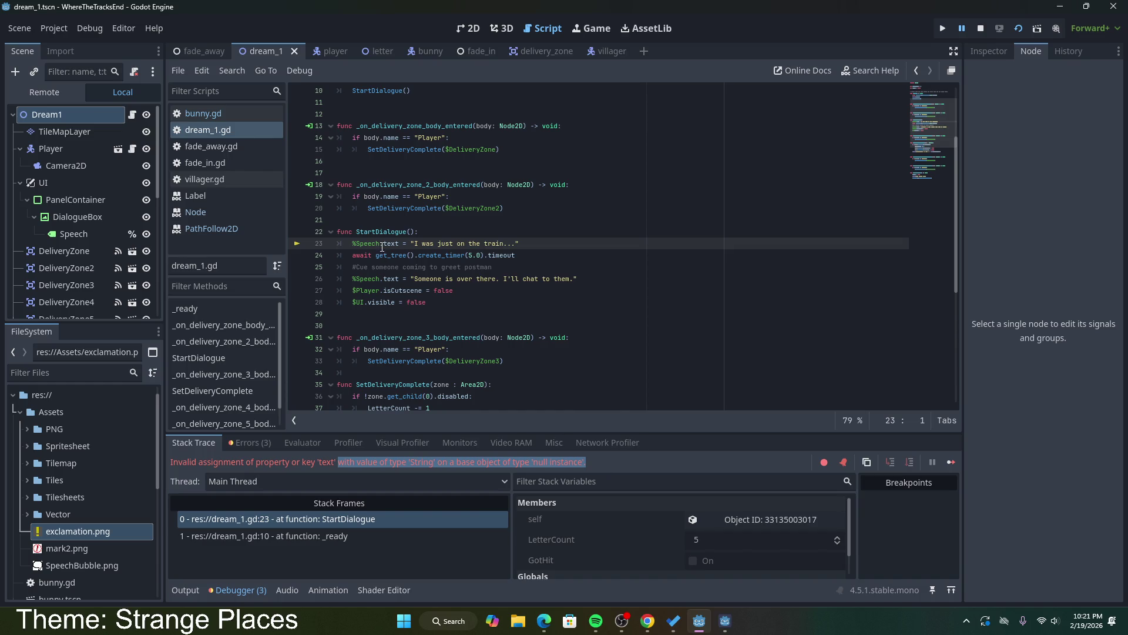
{"action": "left_click_drag", "start_coordinate": [383, 247], "coordinate": [352, 247]}
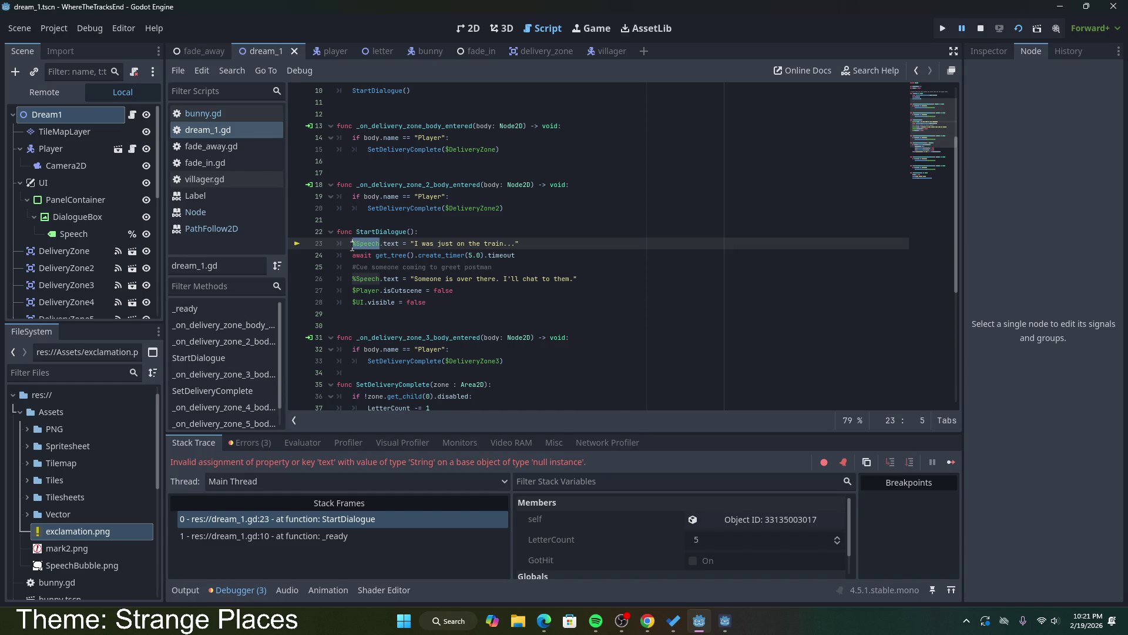
{"action": "mouse_move", "coordinate": [372, 305]}
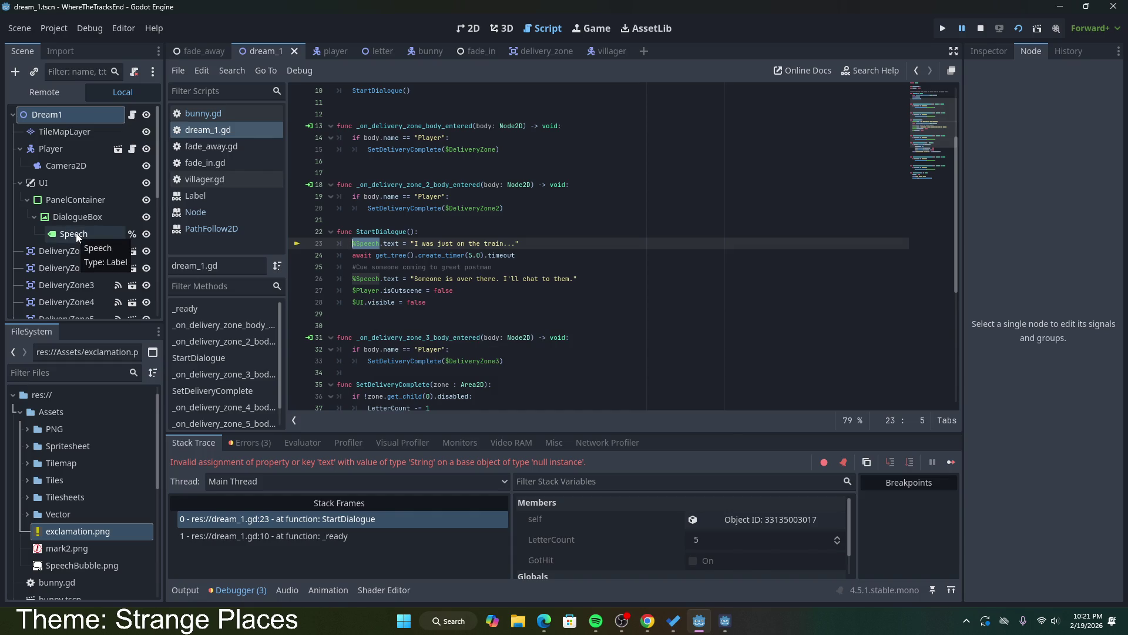
Step: Stop and rerun the scene, then bring up Project Settings
{"action": "left_click", "coordinate": [981, 28]}
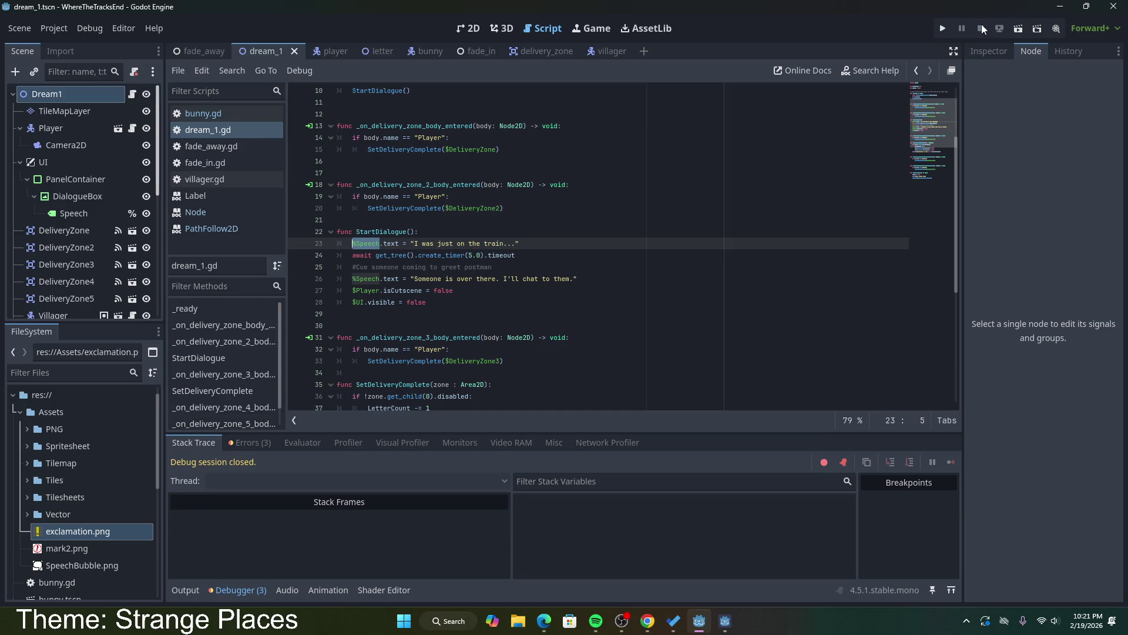
{"action": "left_click", "coordinate": [1021, 31]}
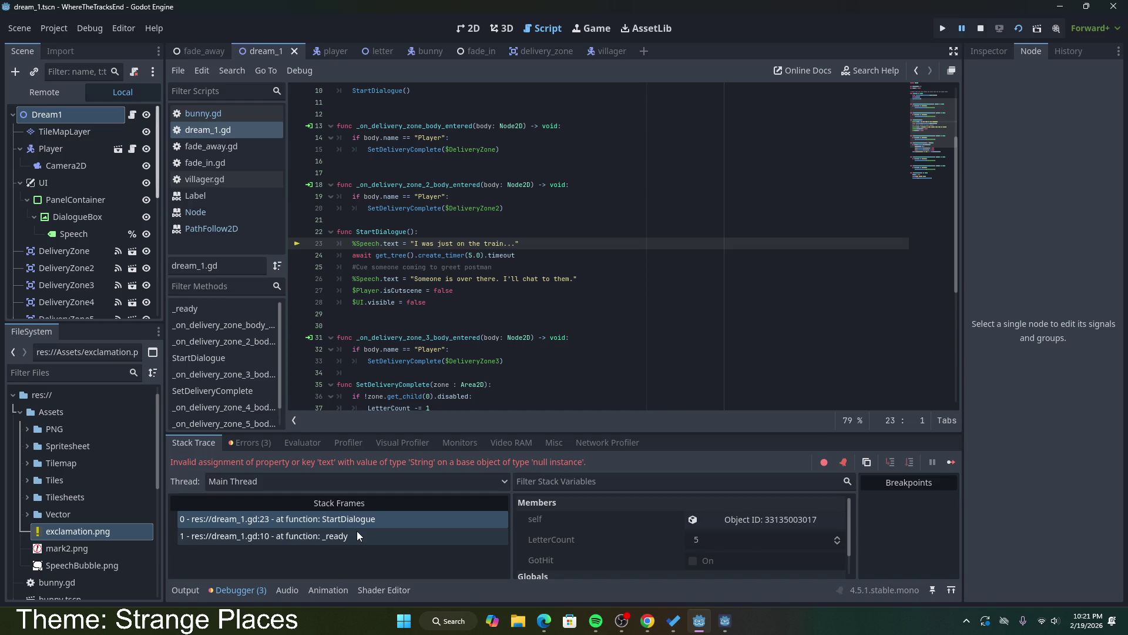
{"action": "scroll", "coordinate": [623, 540], "scroll_direction": "down", "scroll_amount": 1}
{"action": "scroll", "coordinate": [623, 540], "scroll_direction": "down", "scroll_amount": 2}
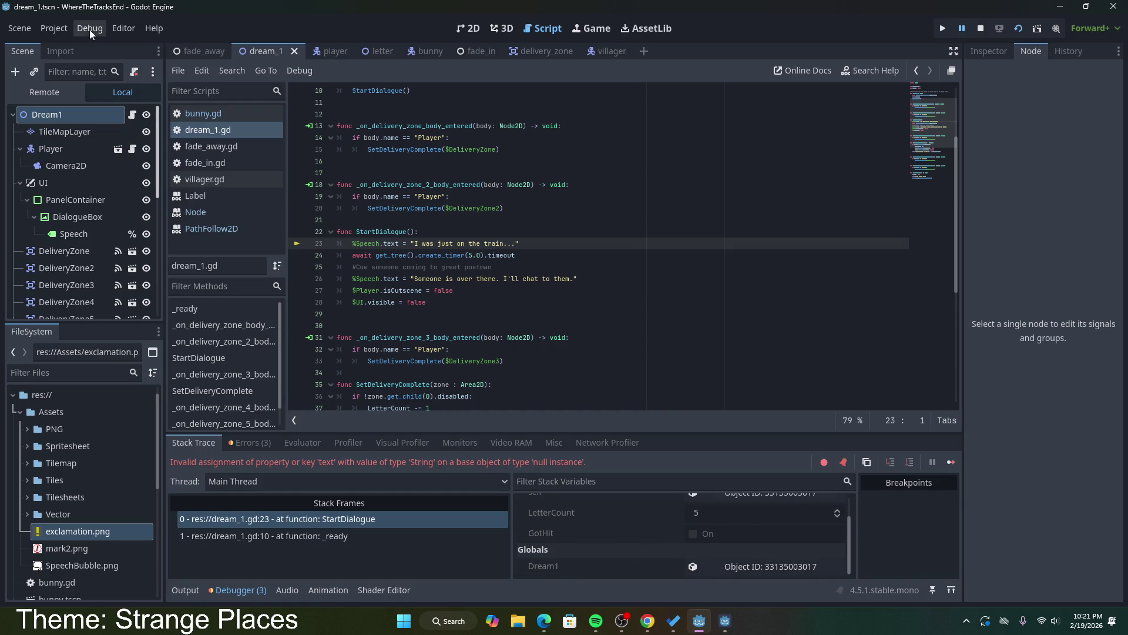
{"action": "left_click", "coordinate": [67, 30]}
{"action": "left_click", "coordinate": [67, 46]}
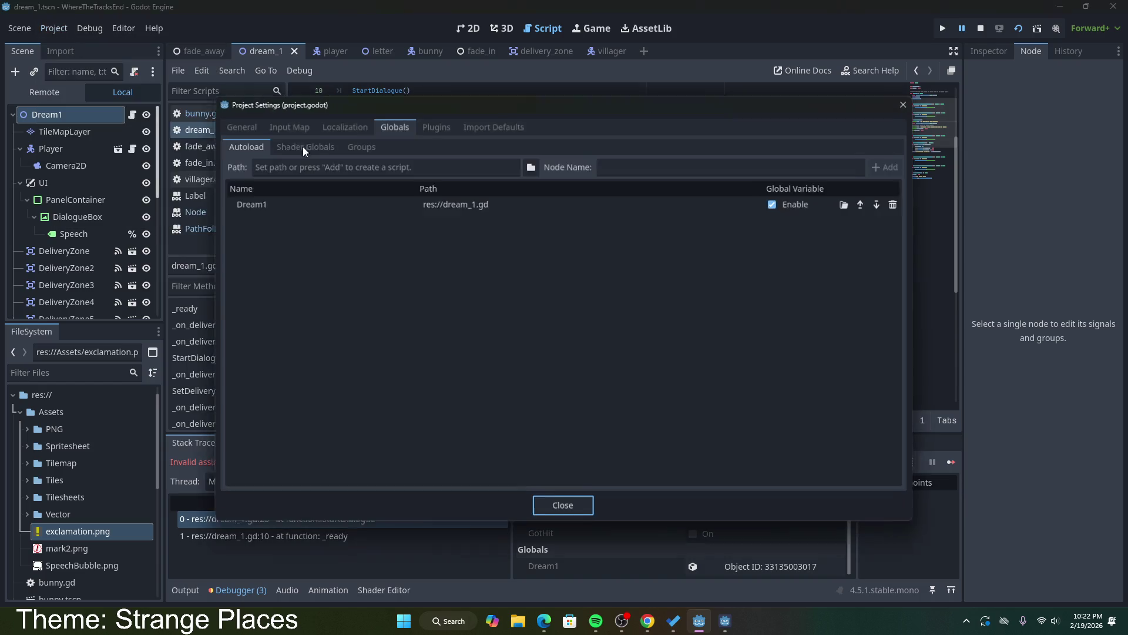
Step: Remove the Dream1 autoload, then save and playtest walking the player toward a bunny
{"action": "left_click", "coordinate": [891, 204]}
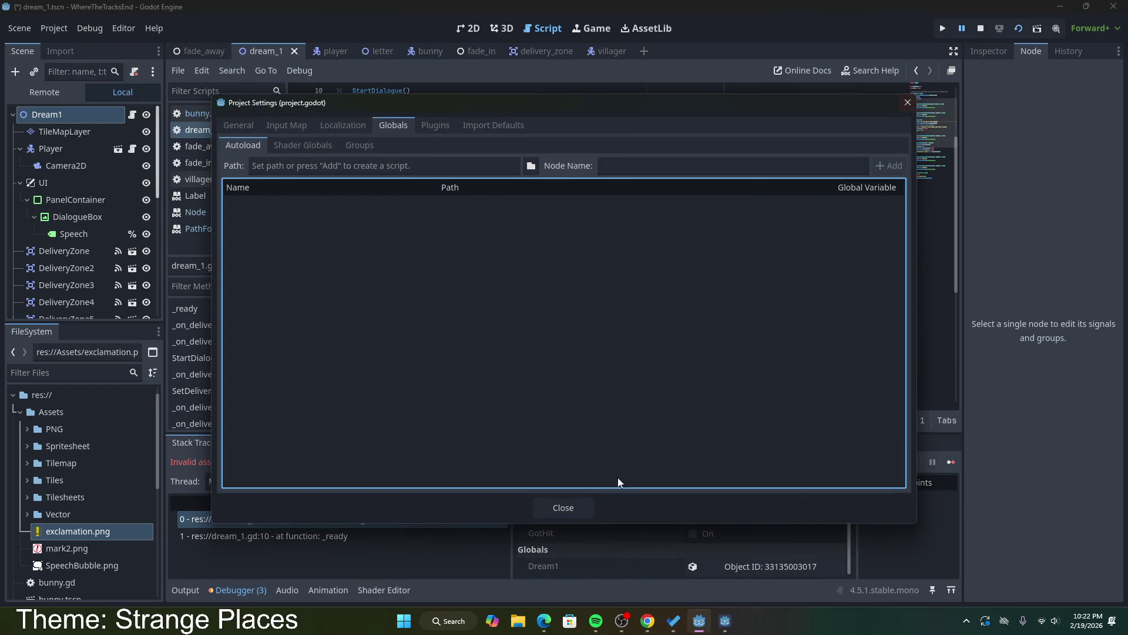
{"action": "left_click", "coordinate": [562, 507]}
{"action": "left_click", "coordinate": [1017, 30]}
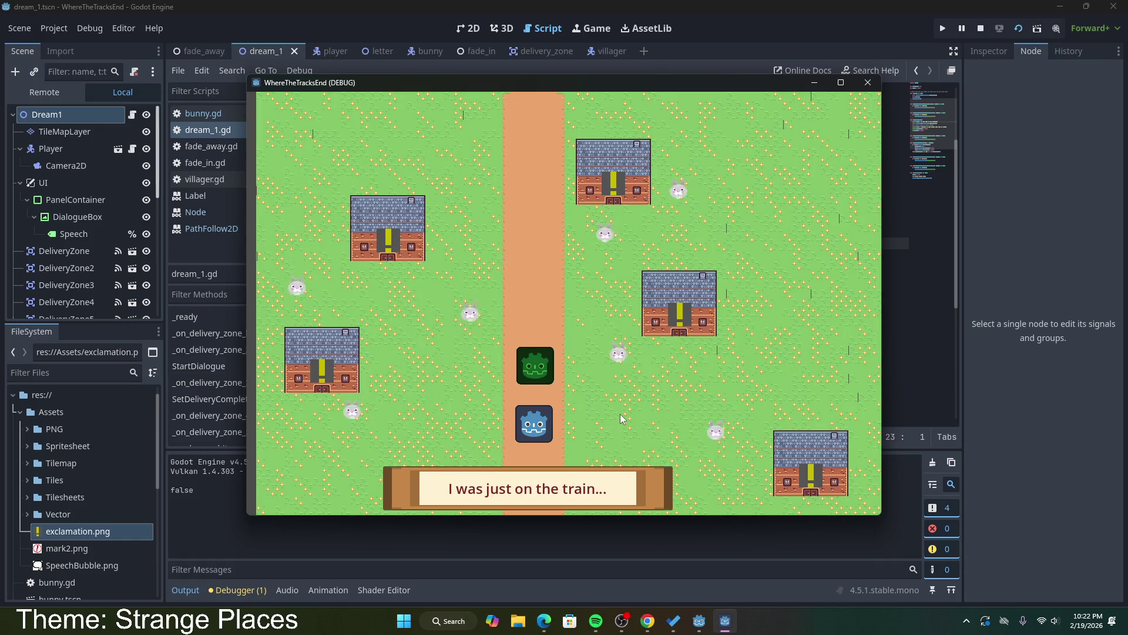
{"action": "key", "text": "Left"}
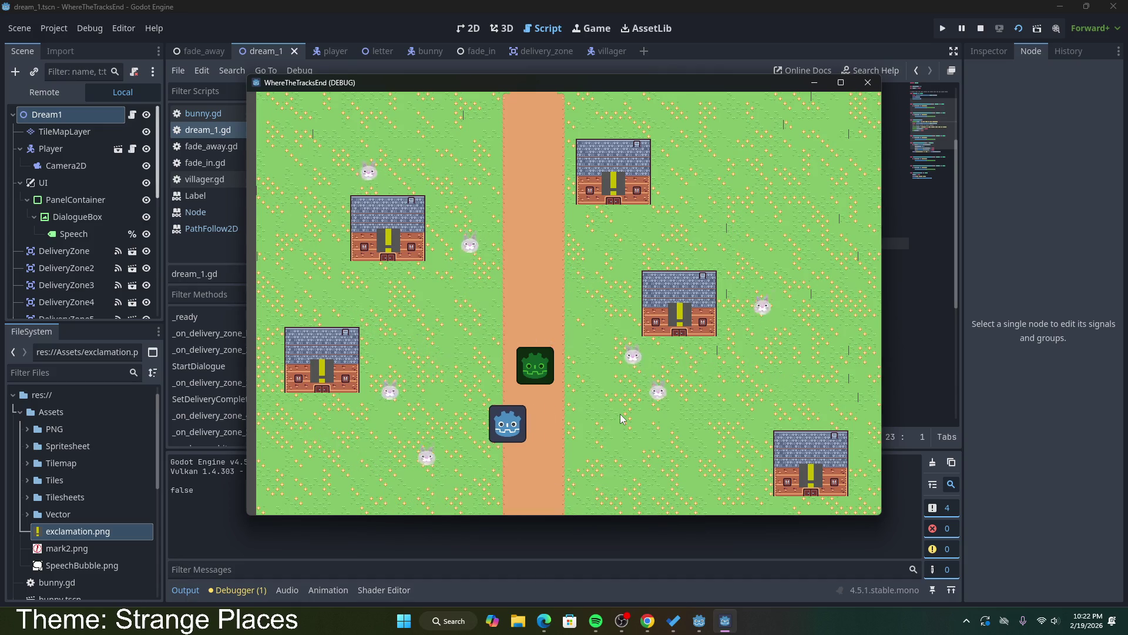
{"action": "key", "text": "Right"}
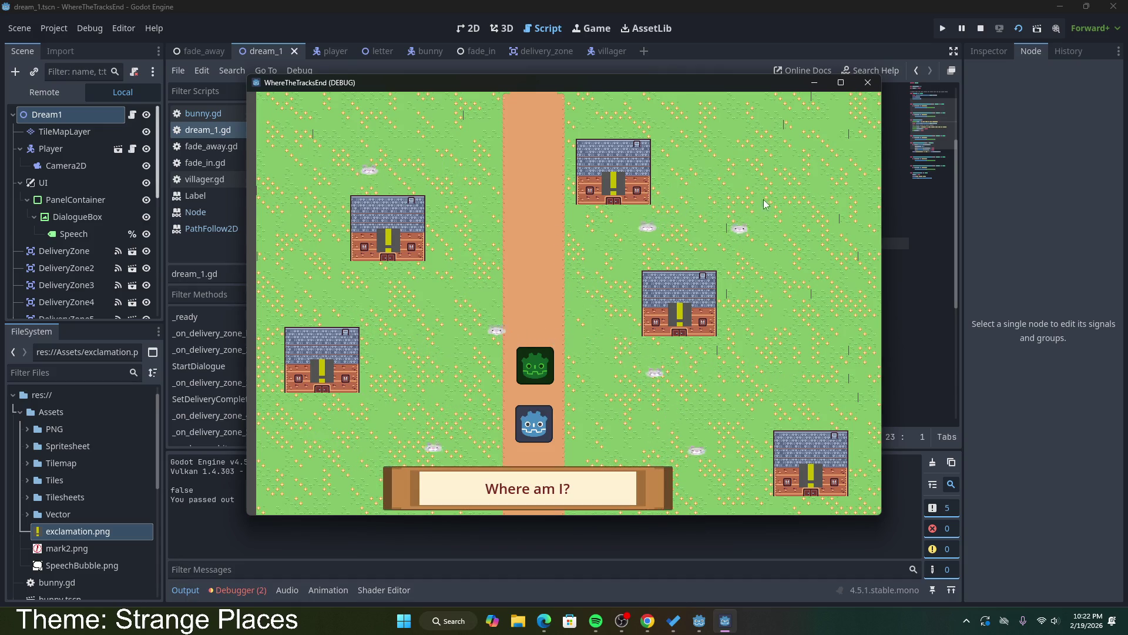
{"action": "left_click", "coordinate": [868, 83]}
Step: Delete the var GotHit = false declaration from dream_1.gd
{"action": "scroll", "coordinate": [518, 364], "scroll_direction": "down", "scroll_amount": 5}
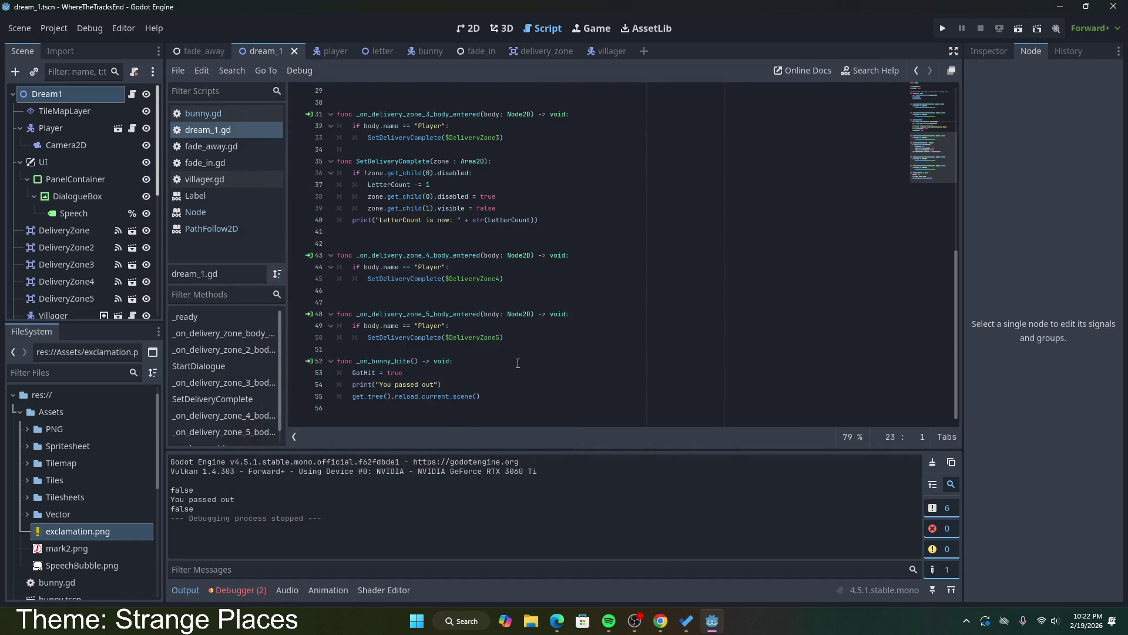
{"action": "left_click", "coordinate": [476, 365]}
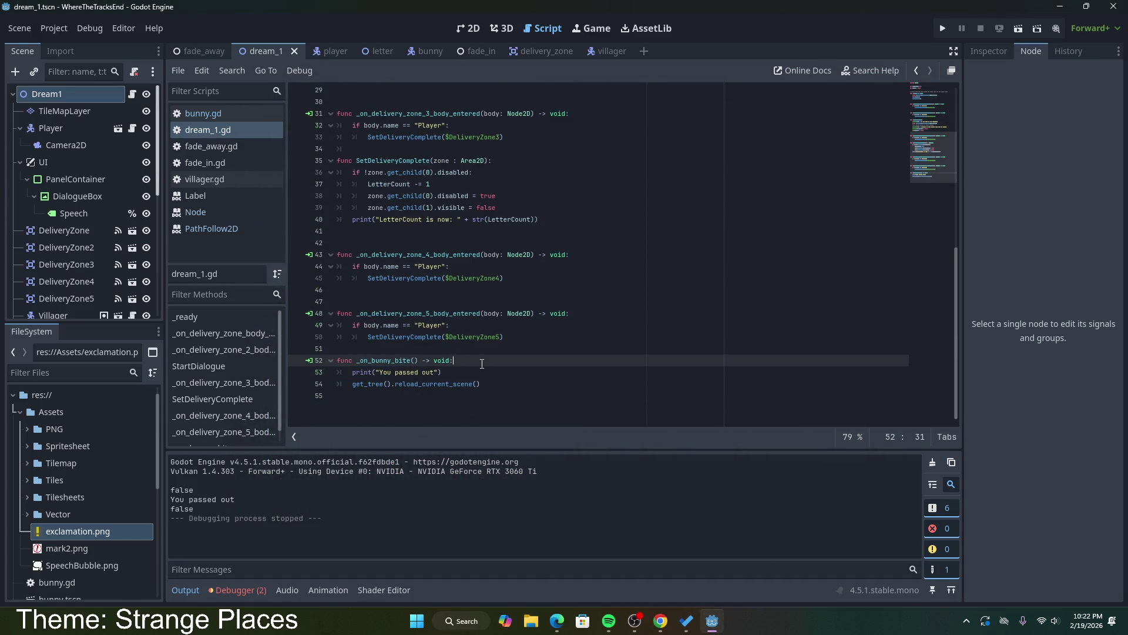
{"action": "scroll", "coordinate": [482, 364], "scroll_direction": "up", "scroll_amount": 2}
{"action": "scroll", "coordinate": [482, 363], "scroll_direction": "up", "scroll_amount": 7}
{"action": "left_click", "coordinate": [432, 126]}
{"action": "type", "text": "var GotHit = false"}
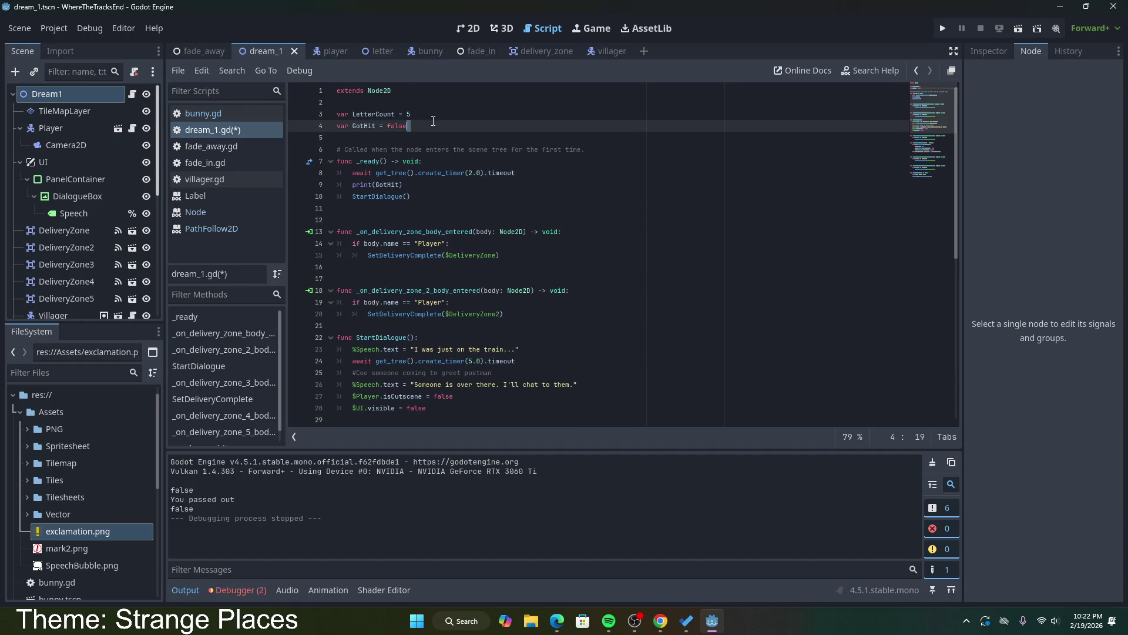
{"action": "key", "text": "shift+Home"}
{"action": "key", "text": "BackSpace"}
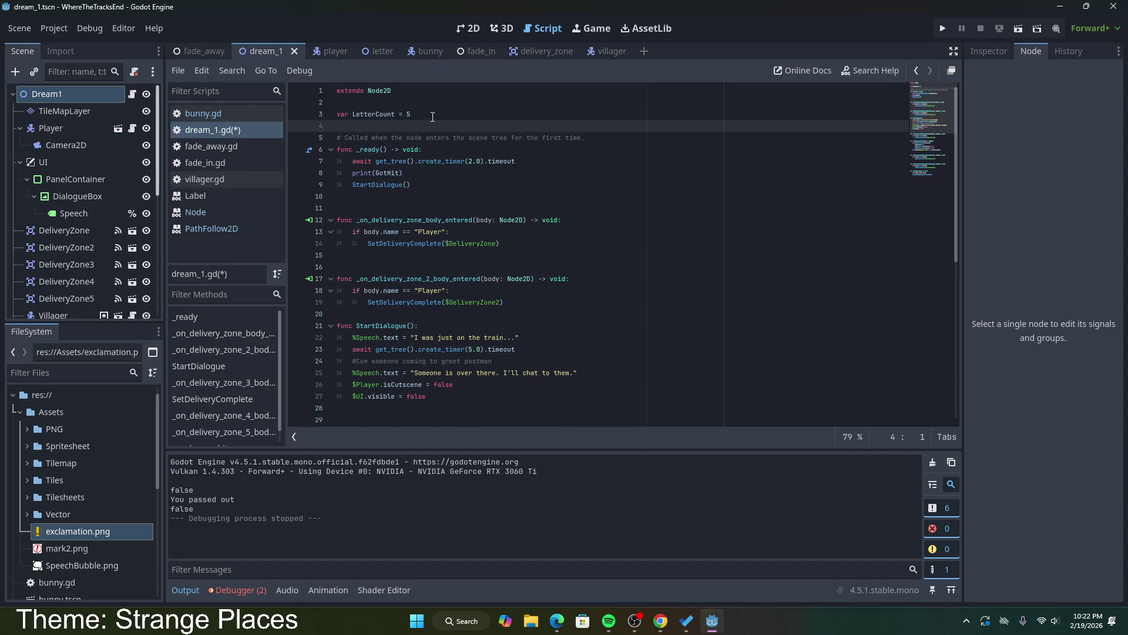
Step: Remove the print(GotHit) line from _ready and save the script
{"action": "triple_click", "coordinate": [434, 175]}
{"action": "key", "text": "BackSpace"}
{"action": "left_click", "coordinate": [528, 176]}
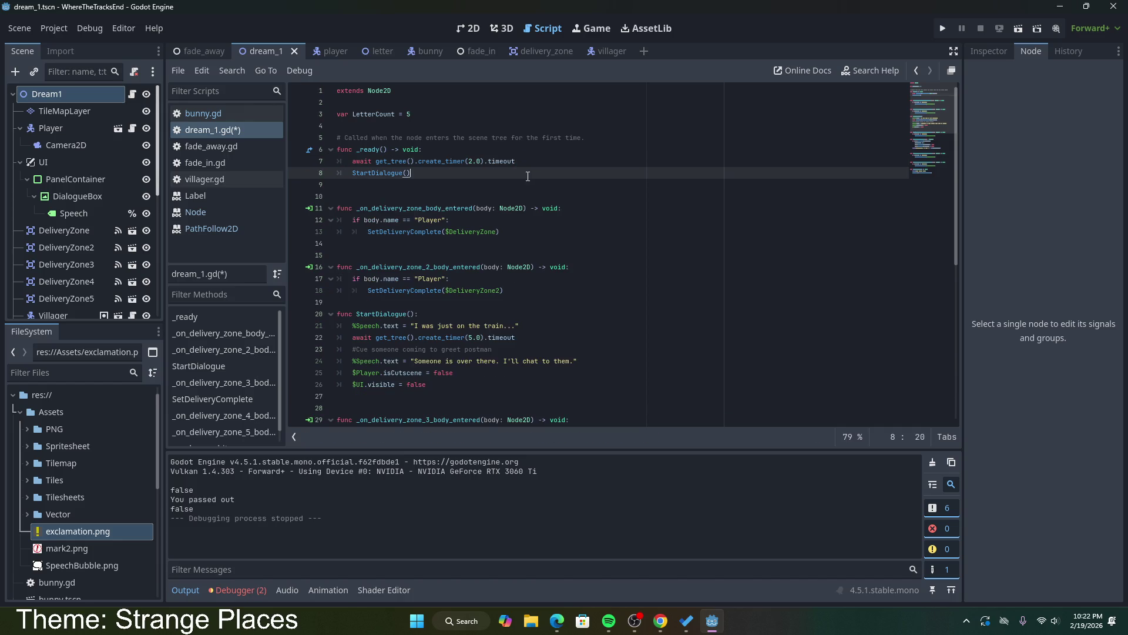
{"action": "key", "text": "ctrl+s"}
{"action": "scroll", "coordinate": [535, 264], "scroll_direction": "down", "scroll_amount": 8}
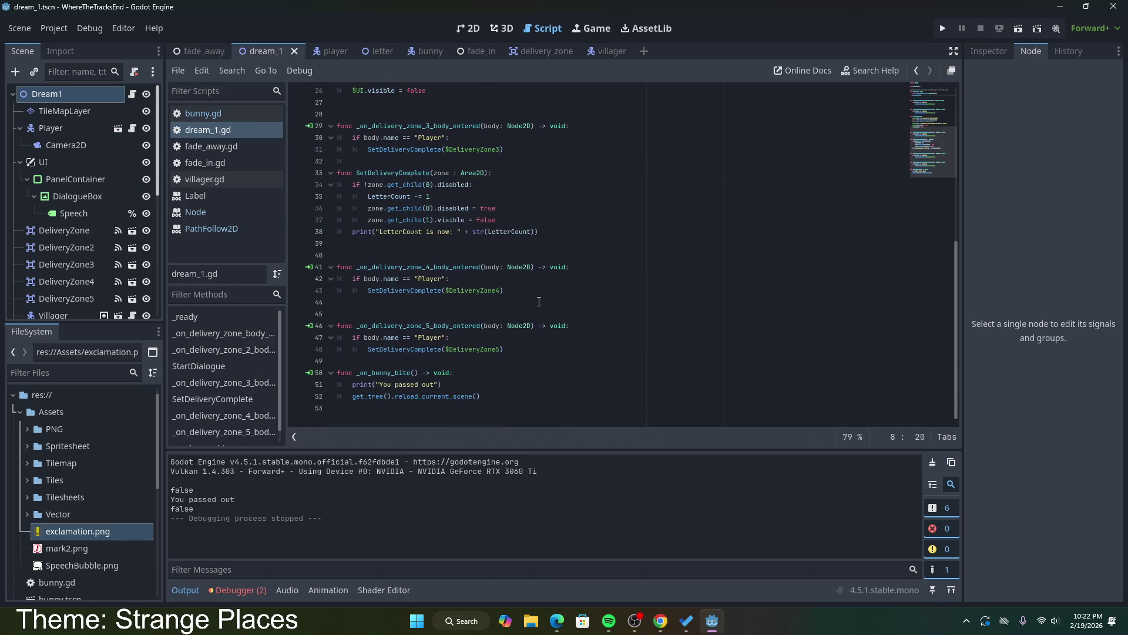
Step: Review the delivery zone 4 handler and the _on_bunny_bite lines ending with the scene reload
{"action": "left_click", "coordinate": [509, 399]}
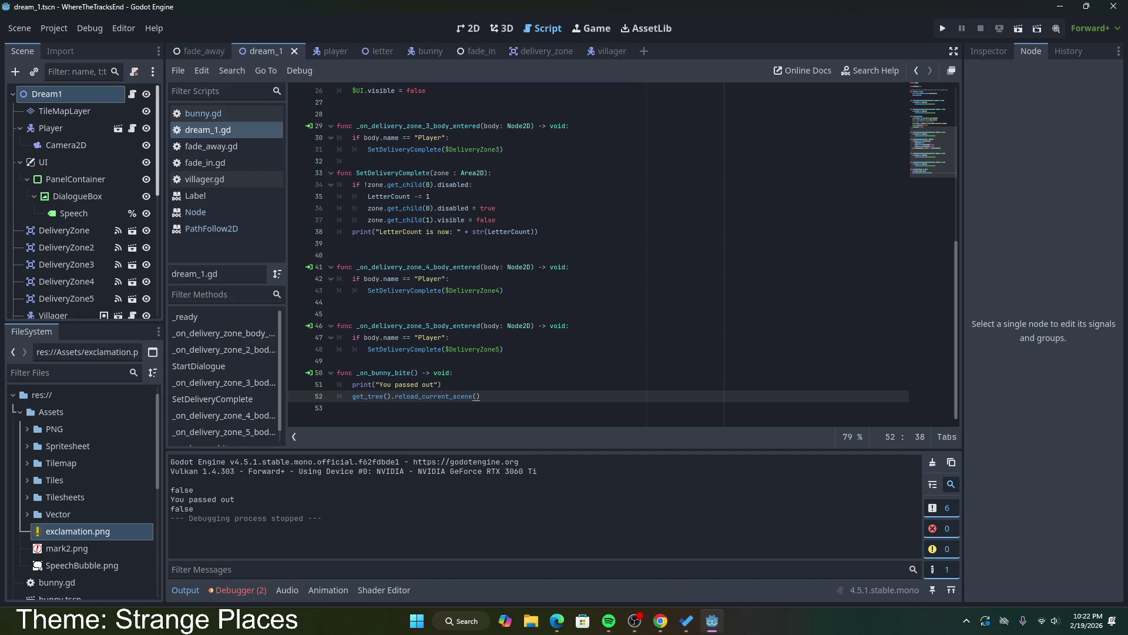
{"action": "key", "text": "alt+Tab"}
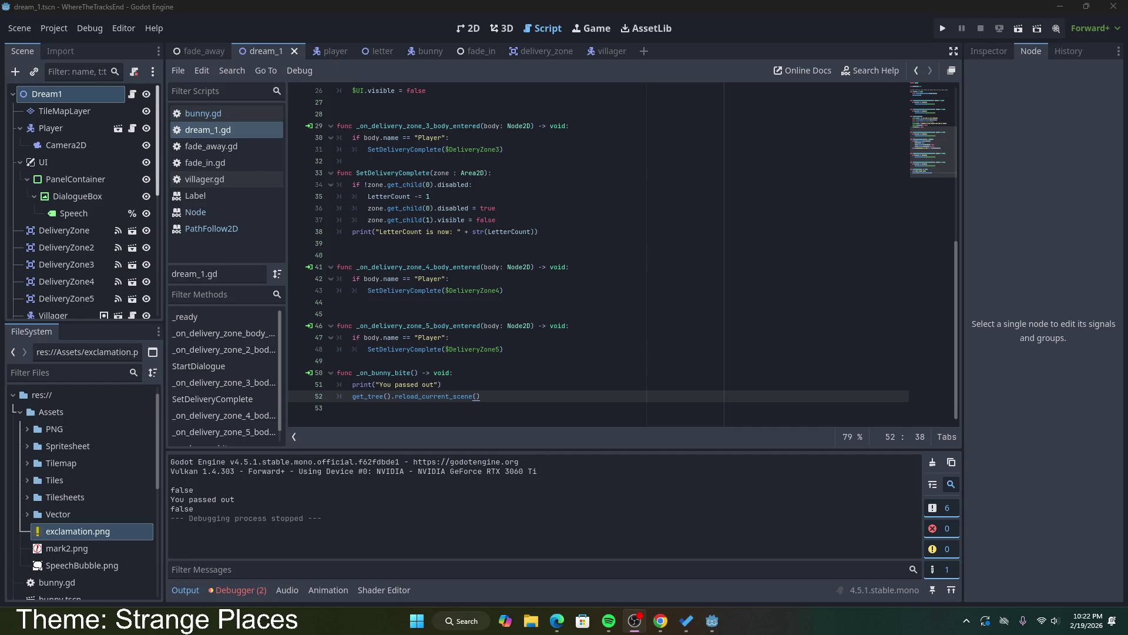
{"action": "left_click", "coordinate": [391, 270]}
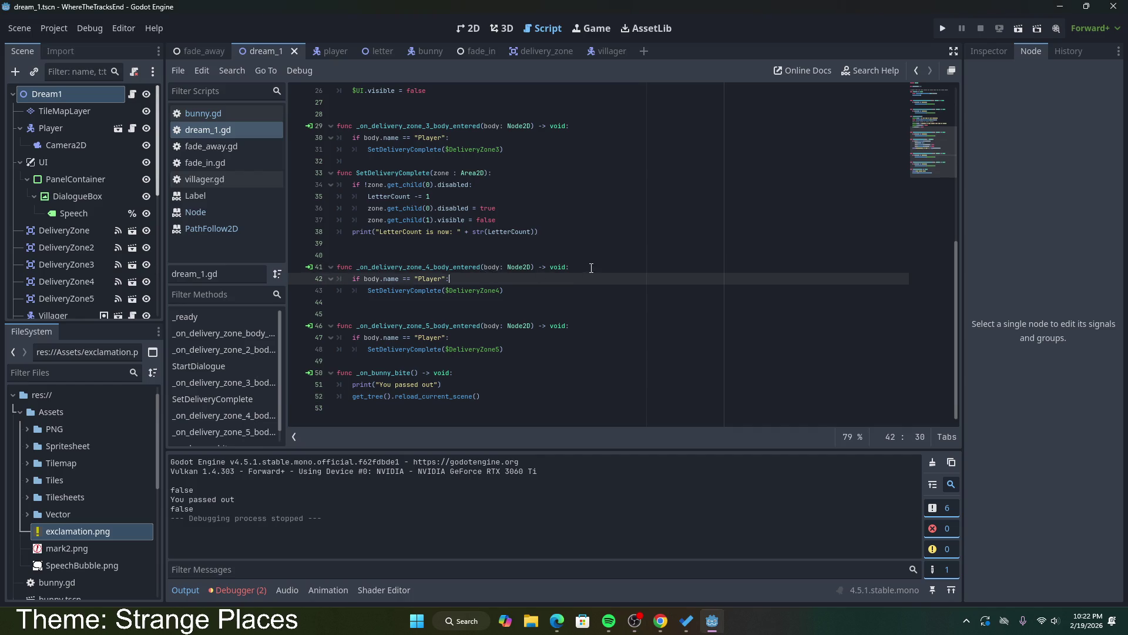
{"action": "left_click_drag", "start_coordinate": [532, 268], "coordinate": [337, 268]}
{"action": "left_click", "coordinate": [515, 285]}
{"action": "left_click_drag", "start_coordinate": [515, 285], "coordinate": [337, 267]}
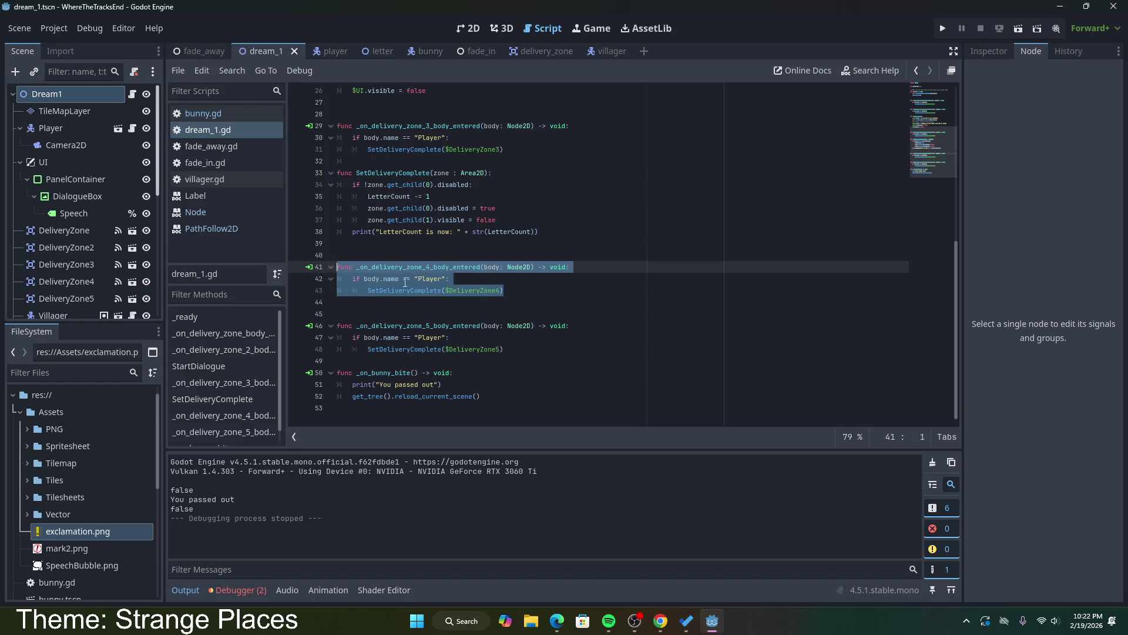
{"action": "left_click", "coordinate": [442, 288]}
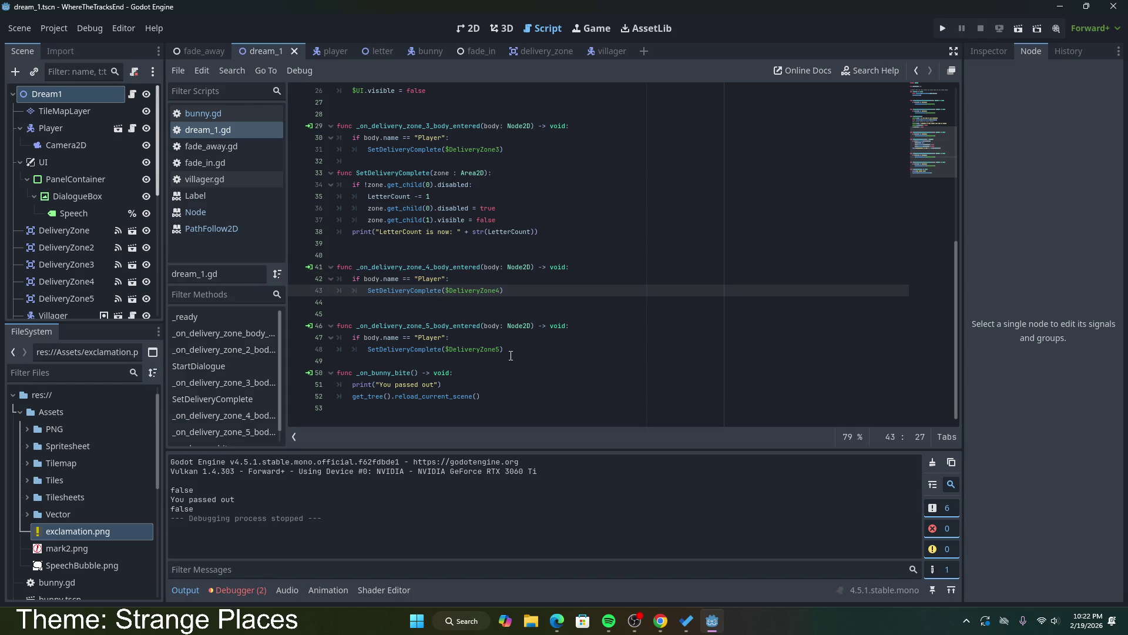
{"action": "left_click_drag", "start_coordinate": [493, 396], "coordinate": [337, 373]}
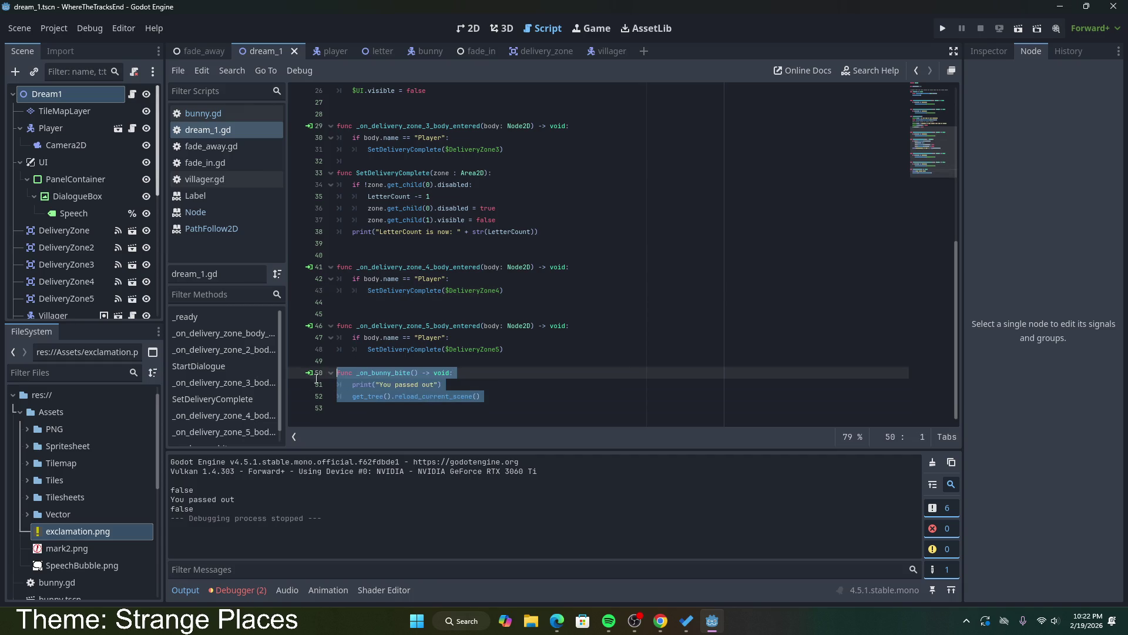
{"action": "left_click", "coordinate": [493, 396]}
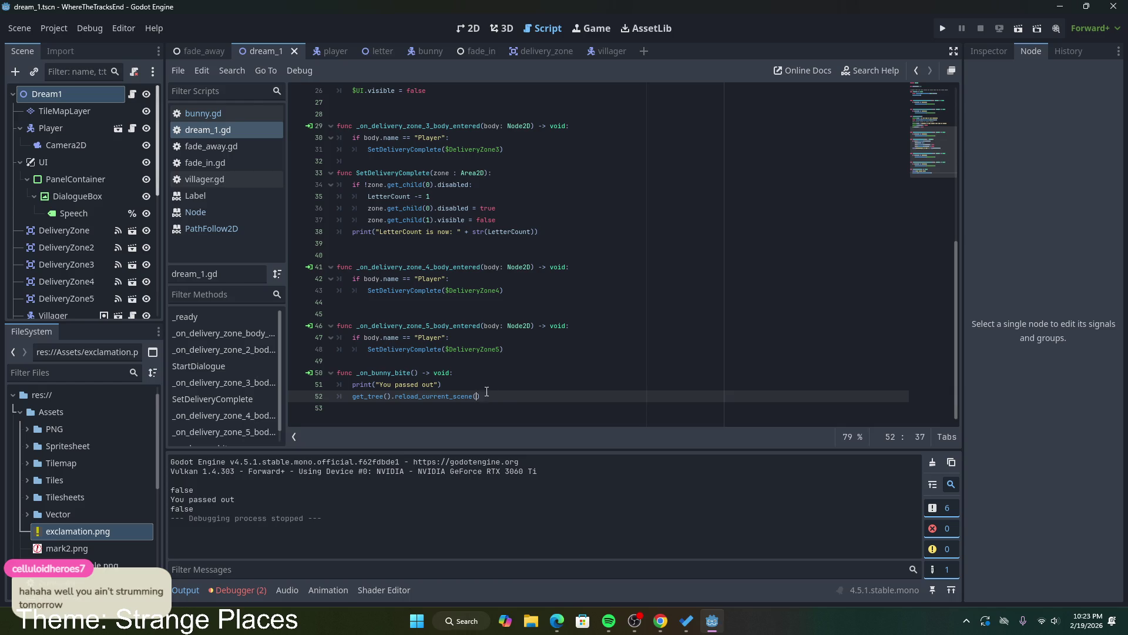
Step: Check the StartDialogue code, glance at the bunny scene tab, and return to dream_1
{"action": "scroll", "coordinate": [486, 392], "scroll_direction": "up", "scroll_amount": 8}
{"action": "left_click_drag", "start_coordinate": [519, 313], "coordinate": [404, 314]}
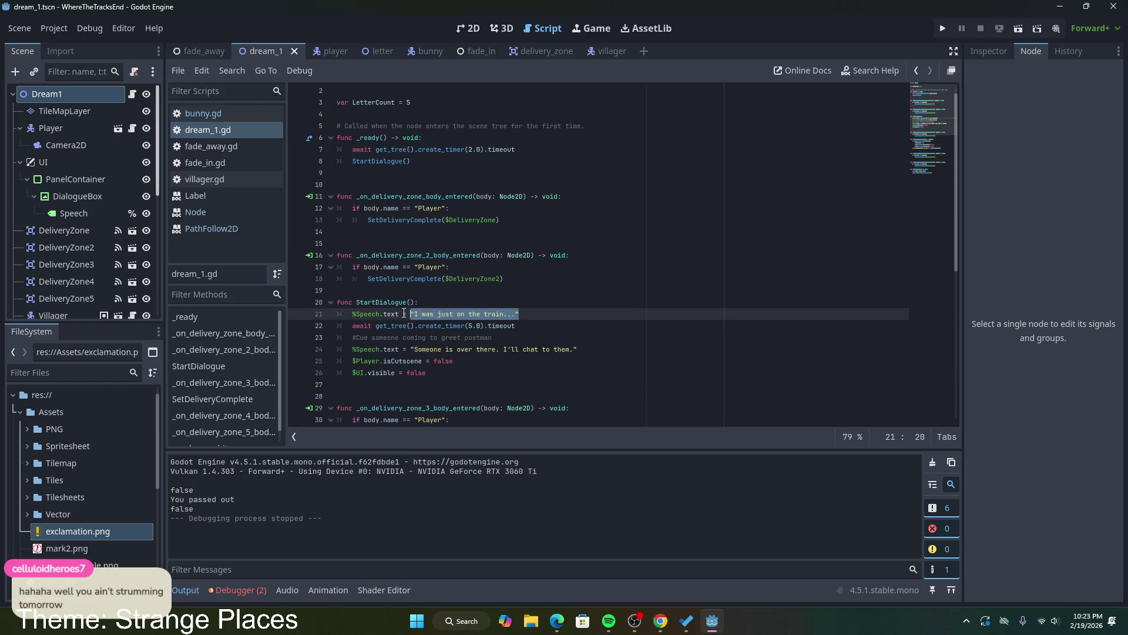
{"action": "left_click", "coordinate": [424, 302]}
{"action": "scroll", "coordinate": [353, 206], "scroll_direction": "up", "scroll_amount": 1}
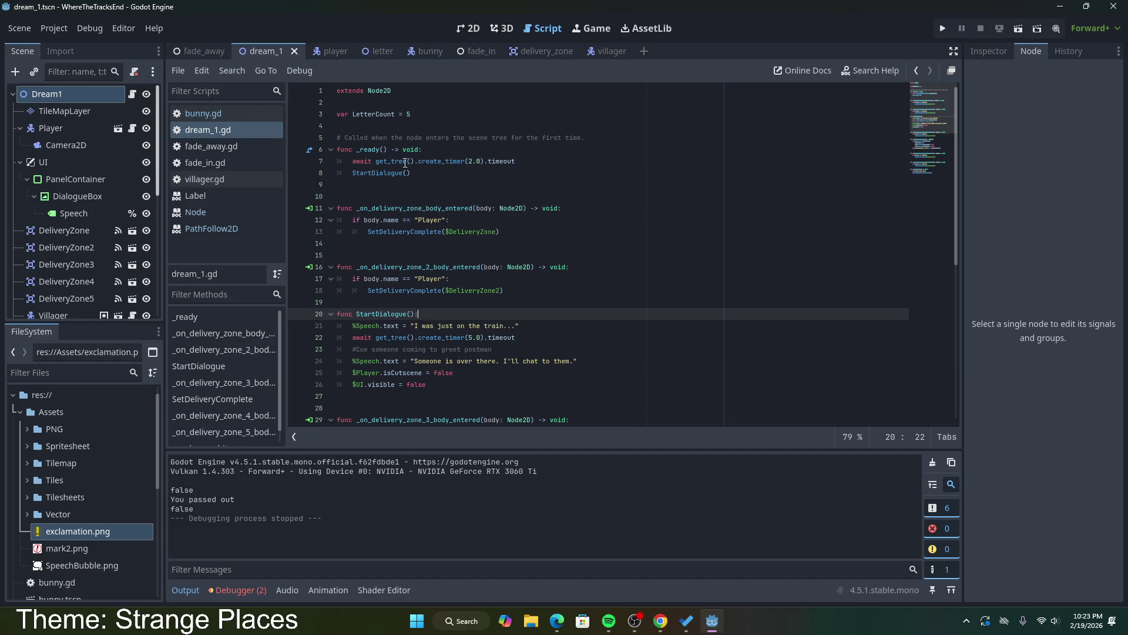
{"action": "left_click", "coordinate": [425, 53]}
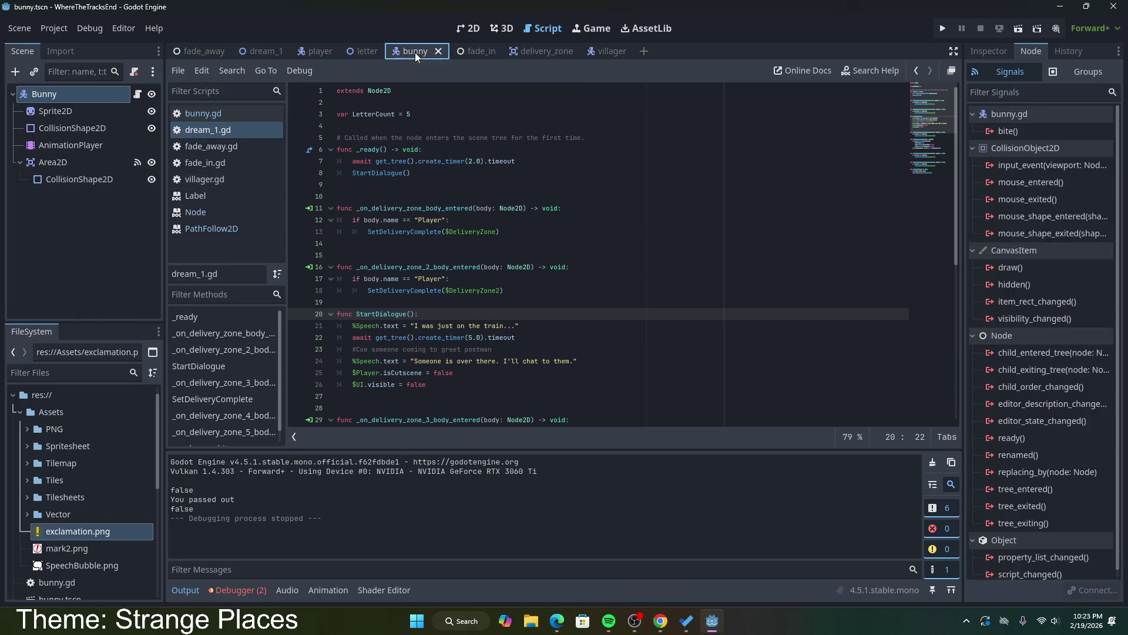
{"action": "left_click", "coordinate": [262, 50]}
{"action": "scroll", "coordinate": [493, 294], "scroll_direction": "down", "scroll_amount": 5}
{"action": "left_click", "coordinate": [492, 396]}
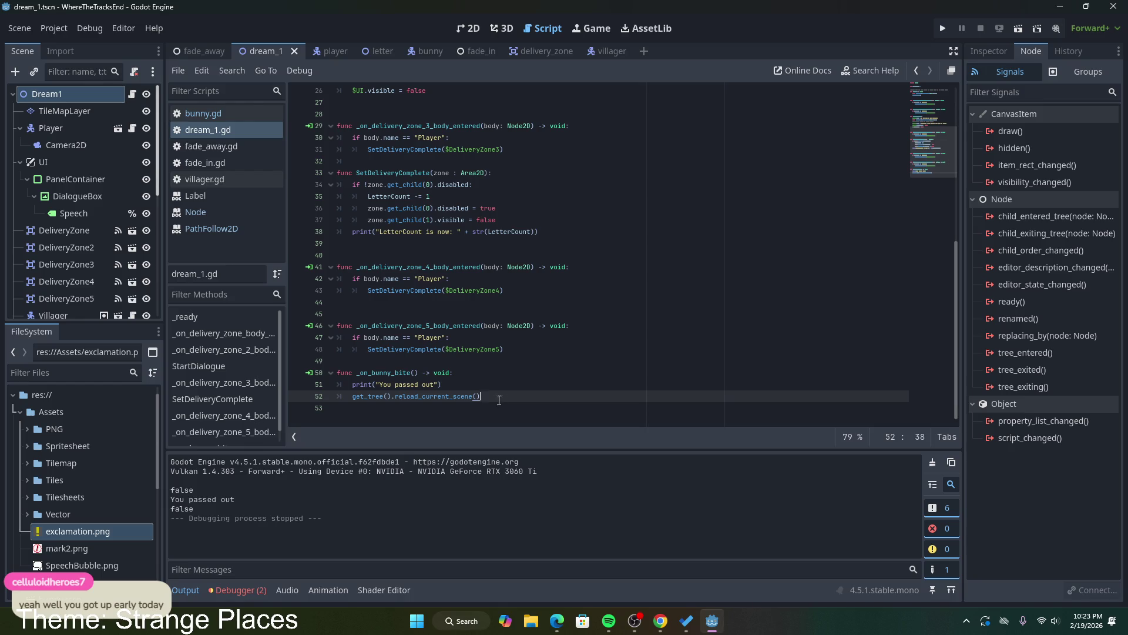
Step: Add the '#Screen goes black?' comment below the reload_current_scene() line
{"action": "key", "text": "Return"}
{"action": "type", "text": "#scr"}
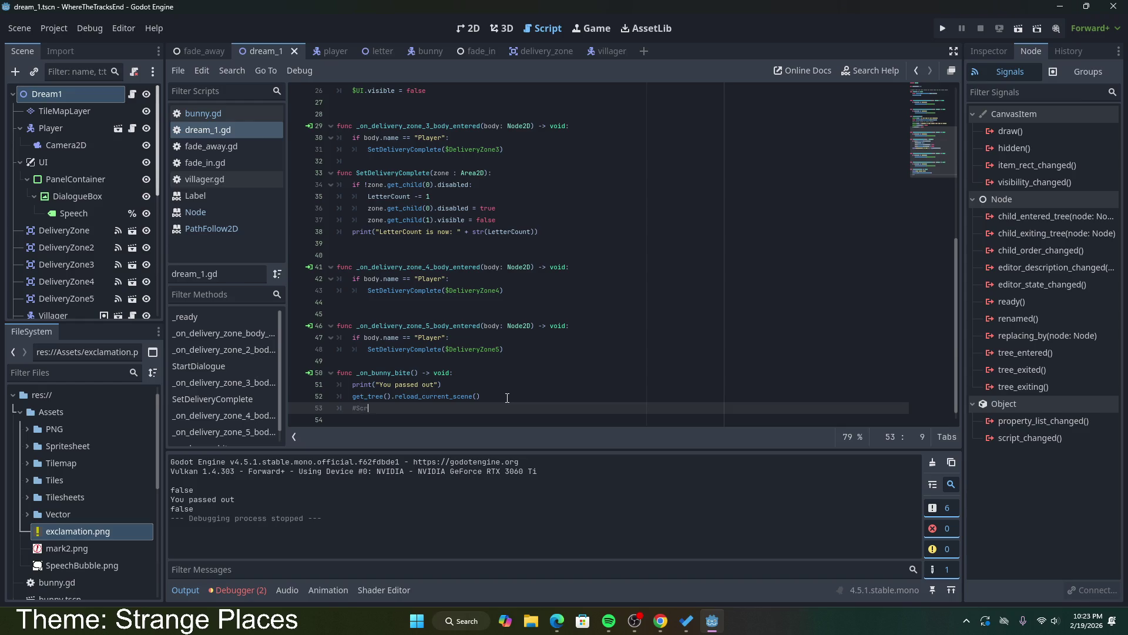
{"action": "type", "text": "een goes bal"}
{"action": "key", "text": "BackSpace"}
{"action": "key", "text": "BackSpace"}
{"action": "type", "text": "lack?"}
{"action": "key", "text": "Return"}
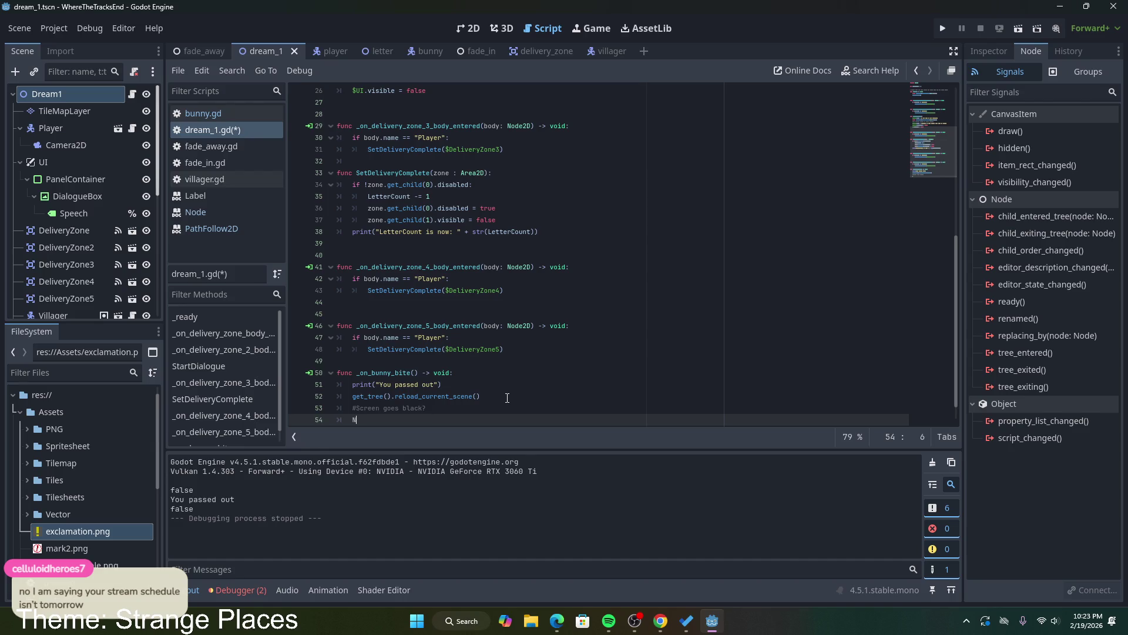
Step: Add '#New dialogue box' and '#Keep note of completed quests' comments and save the script
{"action": "key", "text": "ctrl+space"}
{"action": "key", "text": "Escape"}
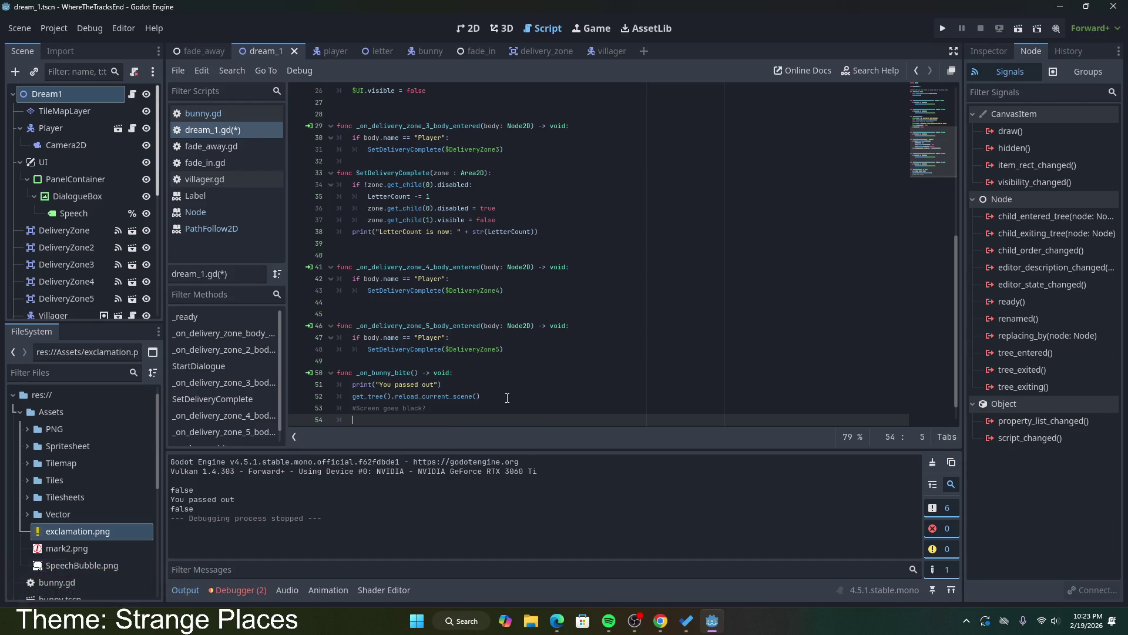
{"action": "type", "text": "#New dialogue box"}
{"action": "key", "text": "Return"}
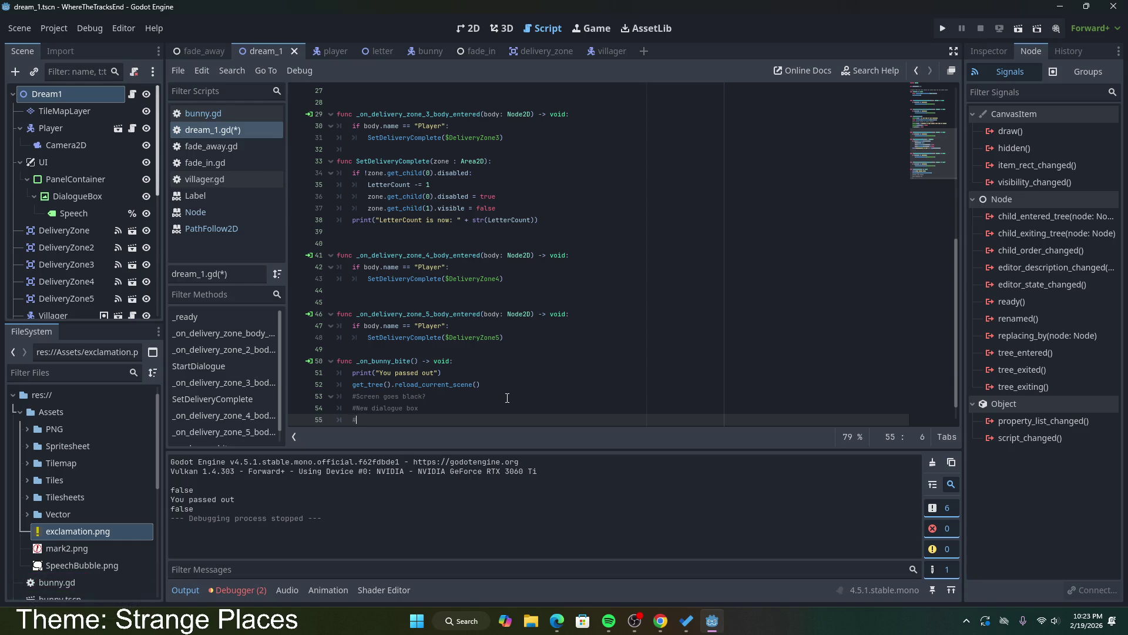
{"action": "type", "text": "Keep "}
{"action": "type", "text": "note of "}
{"action": "type", "text": "completed quests"}
{"action": "scroll", "coordinate": [495, 395], "scroll_direction": "down", "scroll_amount": 1}
{"action": "key", "text": "ctrl+s"}
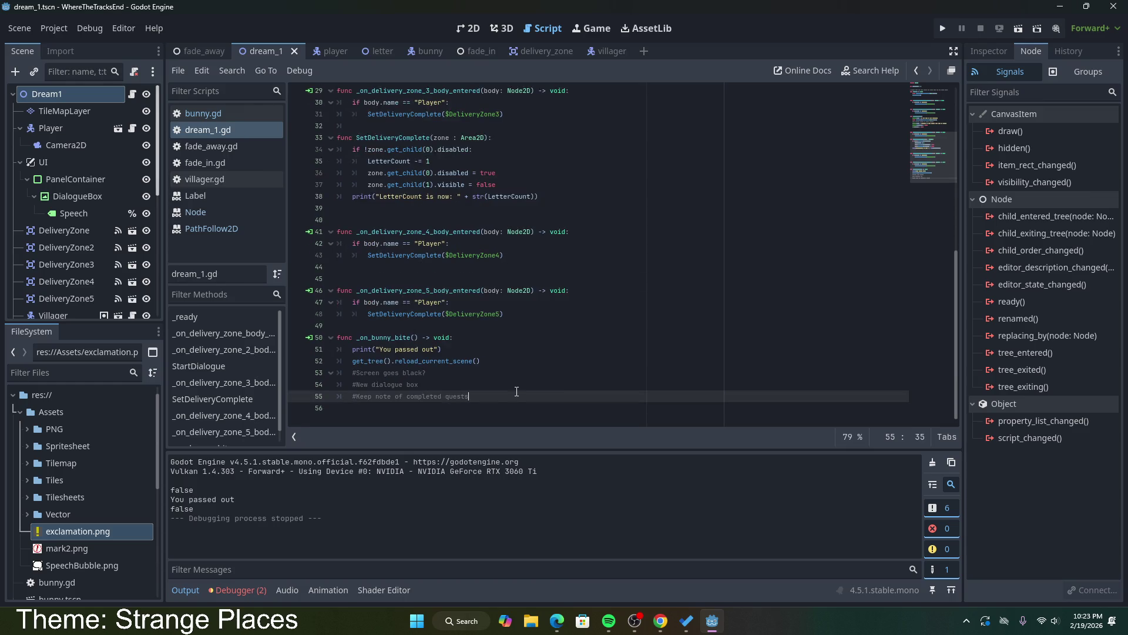
{"action": "key", "text": "alt+Tab"}
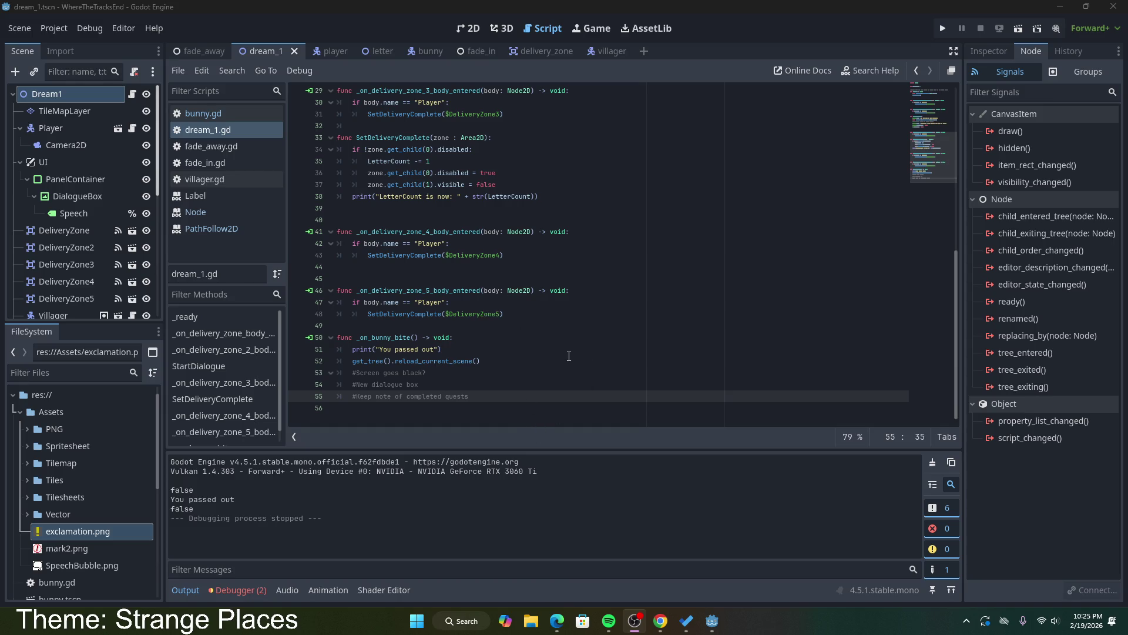
Step: Delete the get_tree().reload_current_scene() line from _on_bunny_bite
{"action": "left_click", "coordinate": [504, 314]}
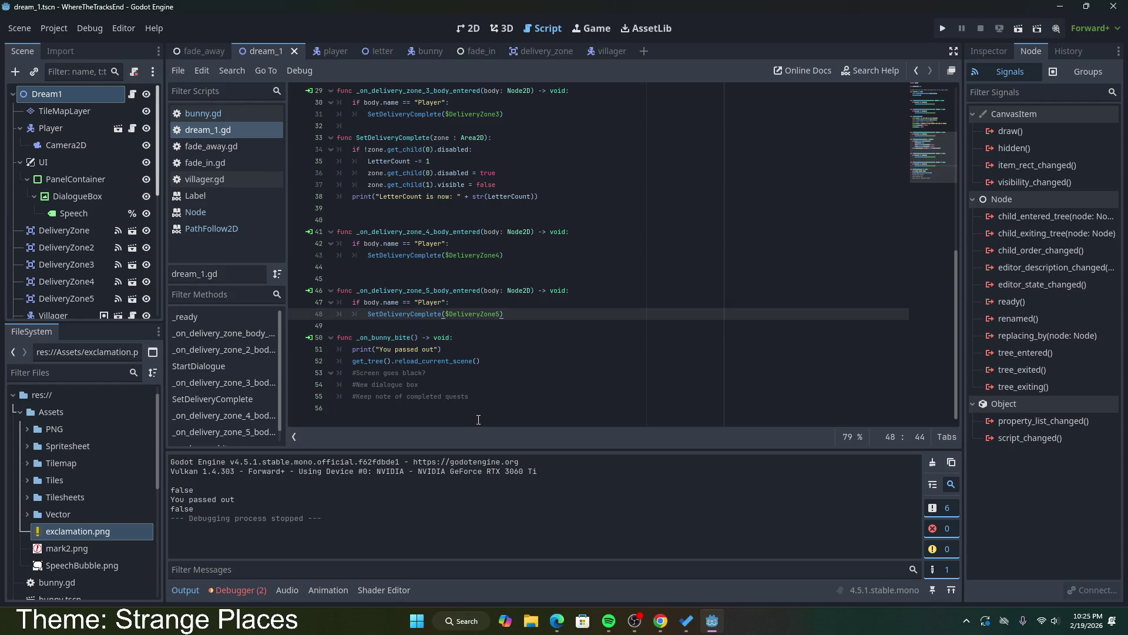
{"action": "left_click", "coordinate": [477, 398]}
{"action": "left_click_drag", "start_coordinate": [352, 397], "coordinate": [476, 398]}
{"action": "left_click", "coordinate": [478, 397]}
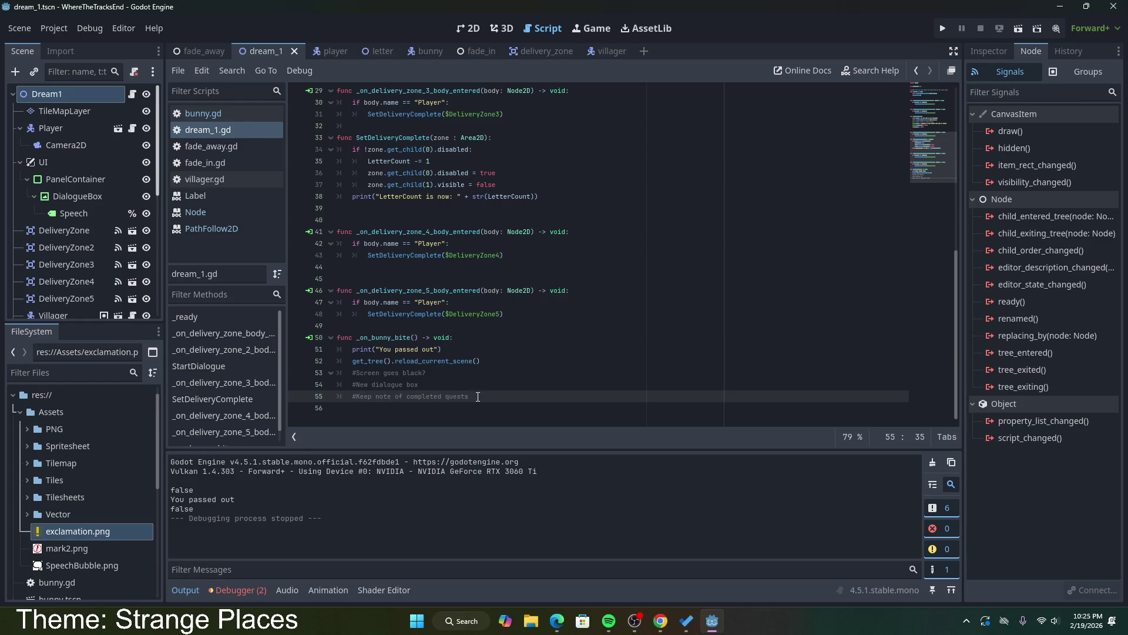
{"action": "left_click_drag", "start_coordinate": [352, 360], "coordinate": [486, 364]}
{"action": "key", "text": "BackSpace"}
{"action": "key", "text": "BackSpace"}
{"action": "key", "text": "BackSpace"}
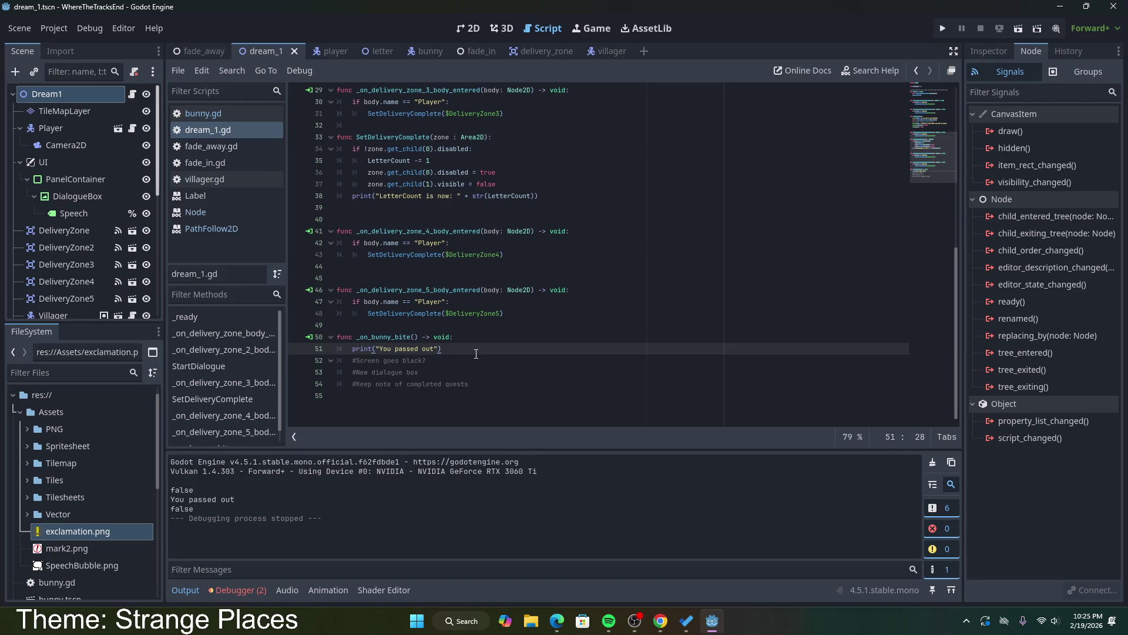
Step: Declare GotHit as false below the LetterCount variable and save
{"action": "scroll", "coordinate": [476, 354], "scroll_direction": "up", "scroll_amount": 9}
{"action": "left_click", "coordinate": [443, 117]}
{"action": "key", "text": "Return"}
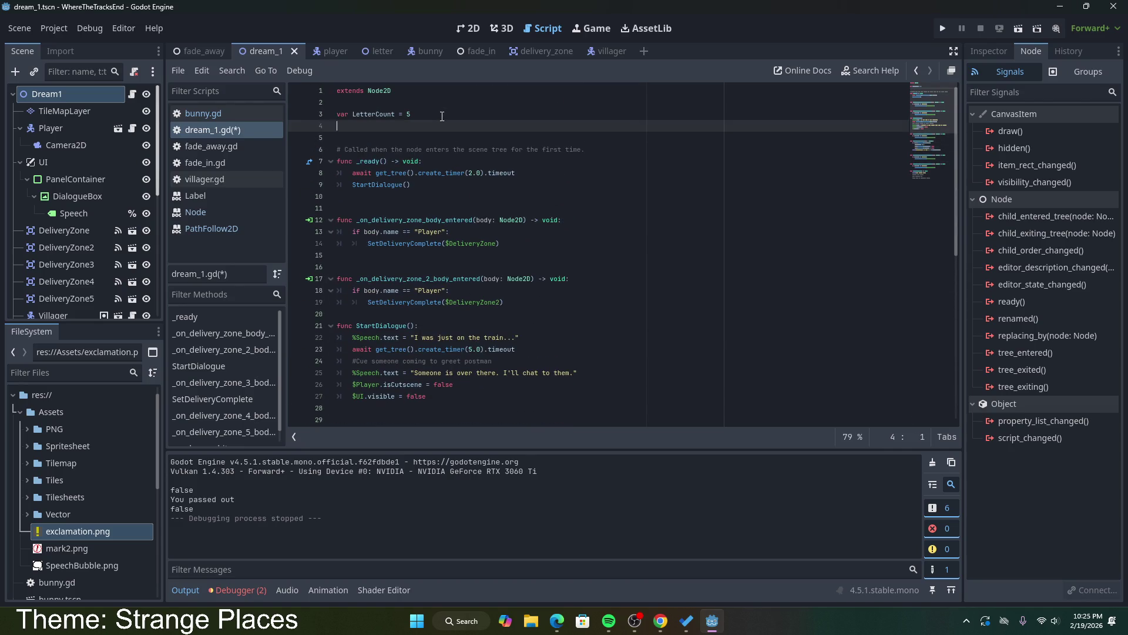
{"action": "type", "text": "var Go"}
{"action": "type", "text": "tHit"}
{"action": "type", "text": " false"}
{"action": "scroll", "coordinate": [509, 270], "scroll_direction": "down", "scroll_amount": 9}
{"action": "key", "text": "ctrl+s"}
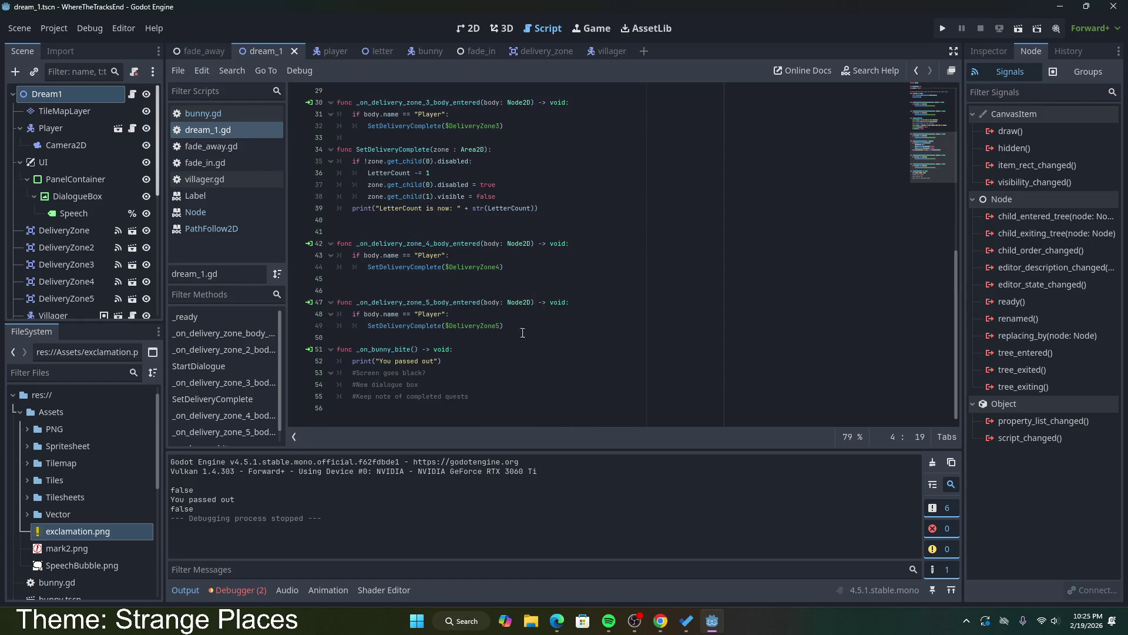
Step: Add GotHit = true after the print call in _on_bunny_bite
{"action": "left_click", "coordinate": [456, 365]}
{"action": "key", "text": "Return"}
{"action": "type", "text": "Got"}
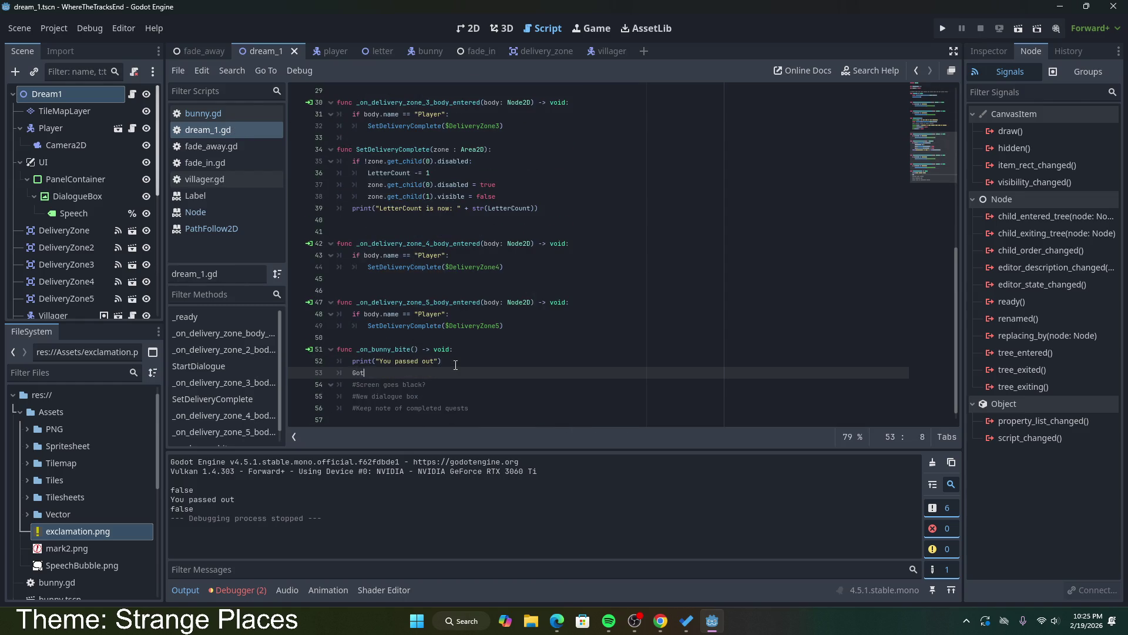
{"action": "type", "text": "Hit = true"}
{"action": "mouse_move", "coordinate": [426, 384]}
{"action": "left_mouse_down"}
{"action": "mouse_move", "coordinate": [347, 382]}
{"action": "mouse_move", "coordinate": [356, 385]}
{"action": "left_mouse_up"}
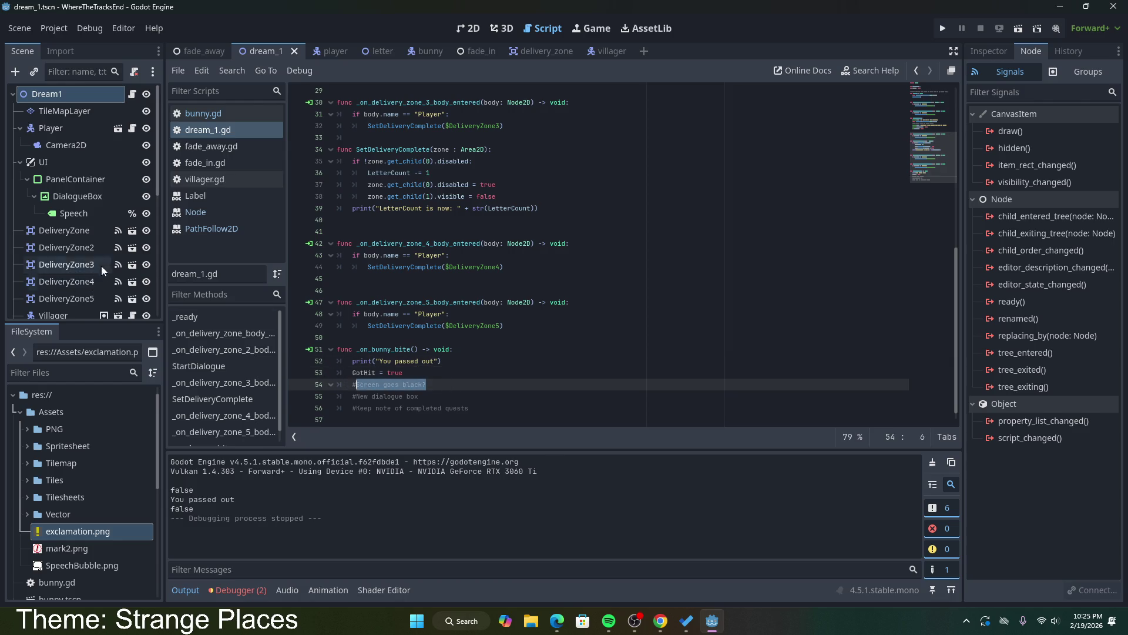
{"action": "right_click", "coordinate": [55, 91]}
Step: Add a TextureRect child node to Dream1
{"action": "left_click", "coordinate": [104, 123]}
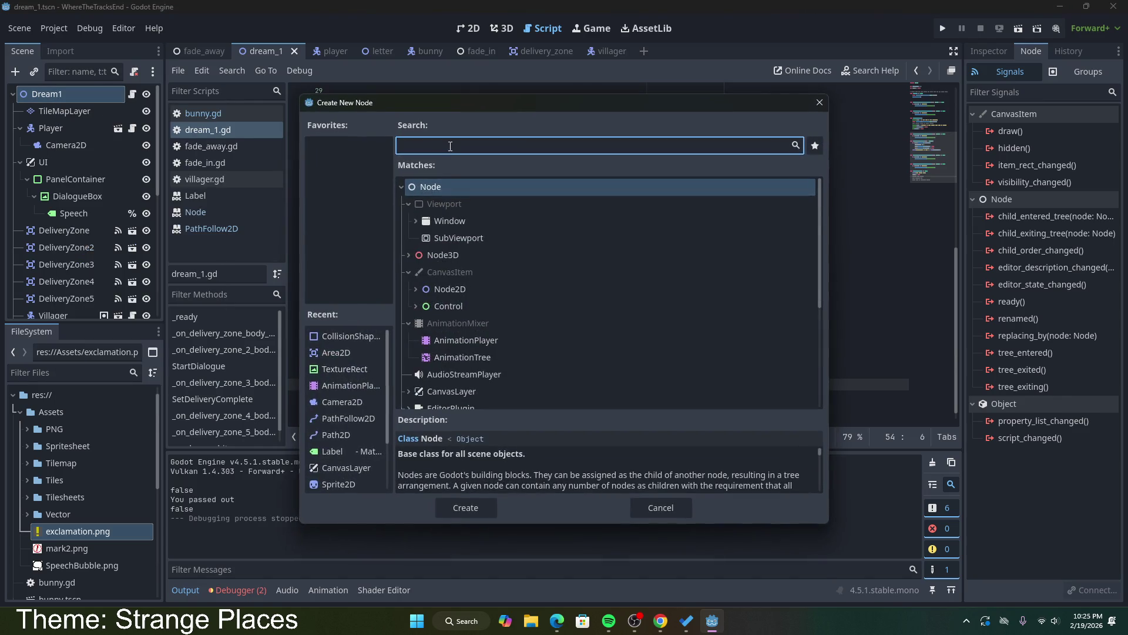
{"action": "type", "text": "text"}
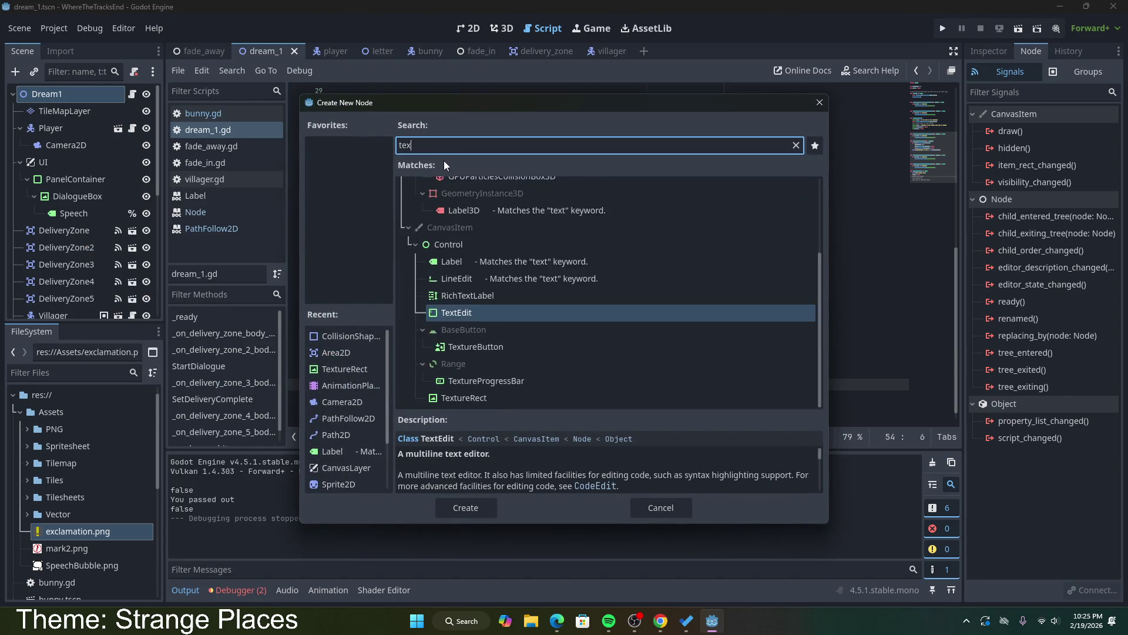
{"action": "double_click", "coordinate": [476, 379]}
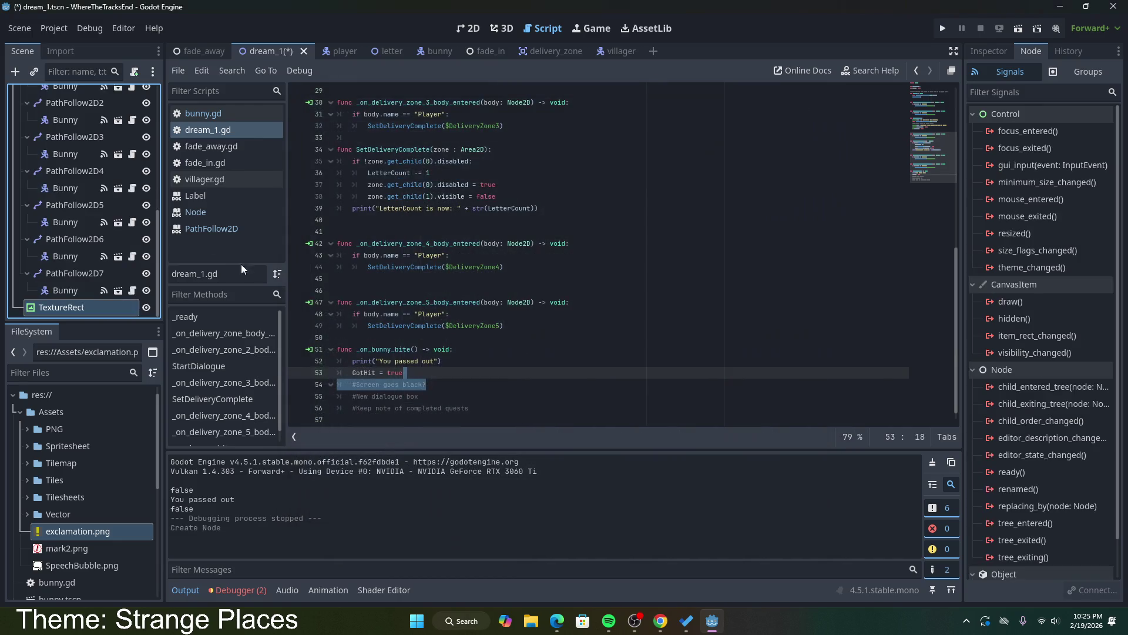
Step: Give the TextureRect a new GradientTexture2D and recolour its white stop to black
{"action": "left_click", "coordinate": [992, 53]}
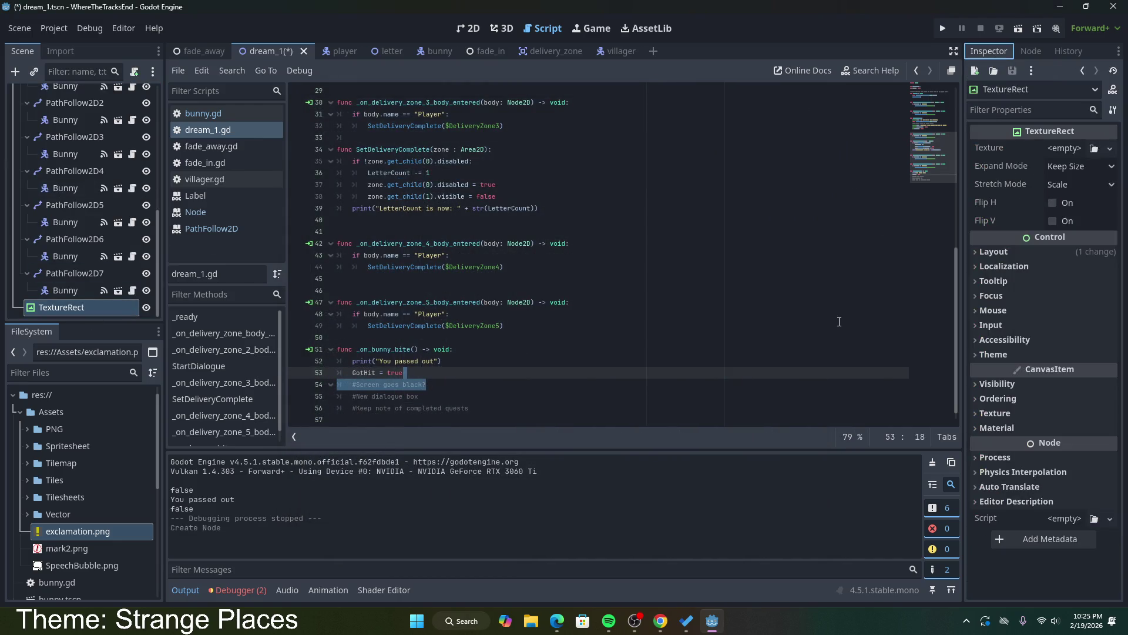
{"action": "left_click", "coordinate": [1072, 150]}
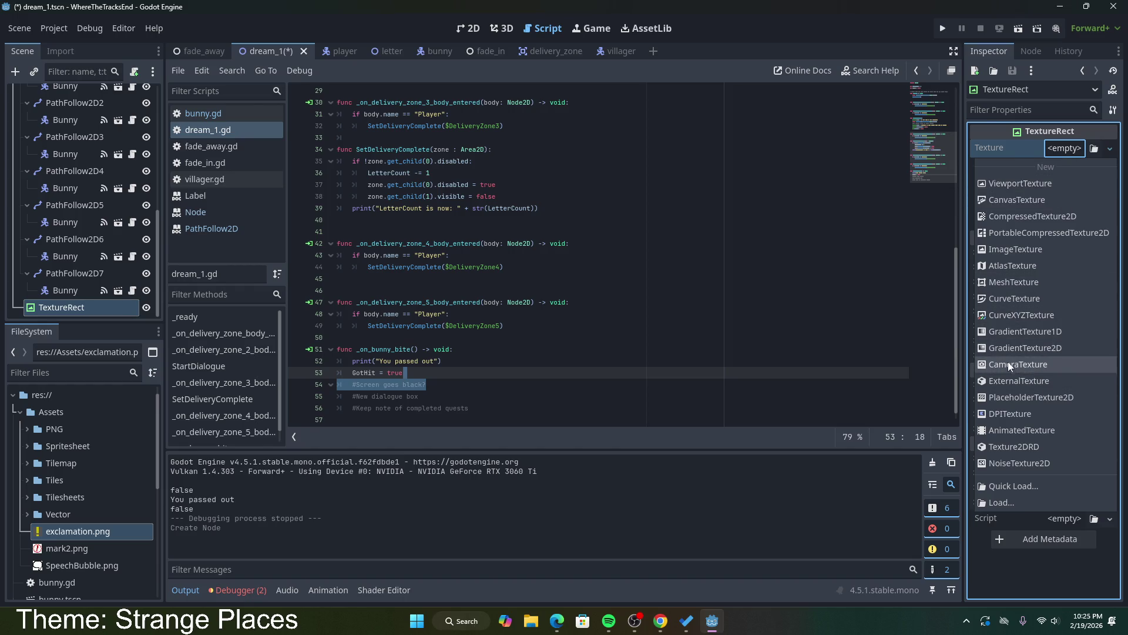
{"action": "left_click", "coordinate": [1027, 345]}
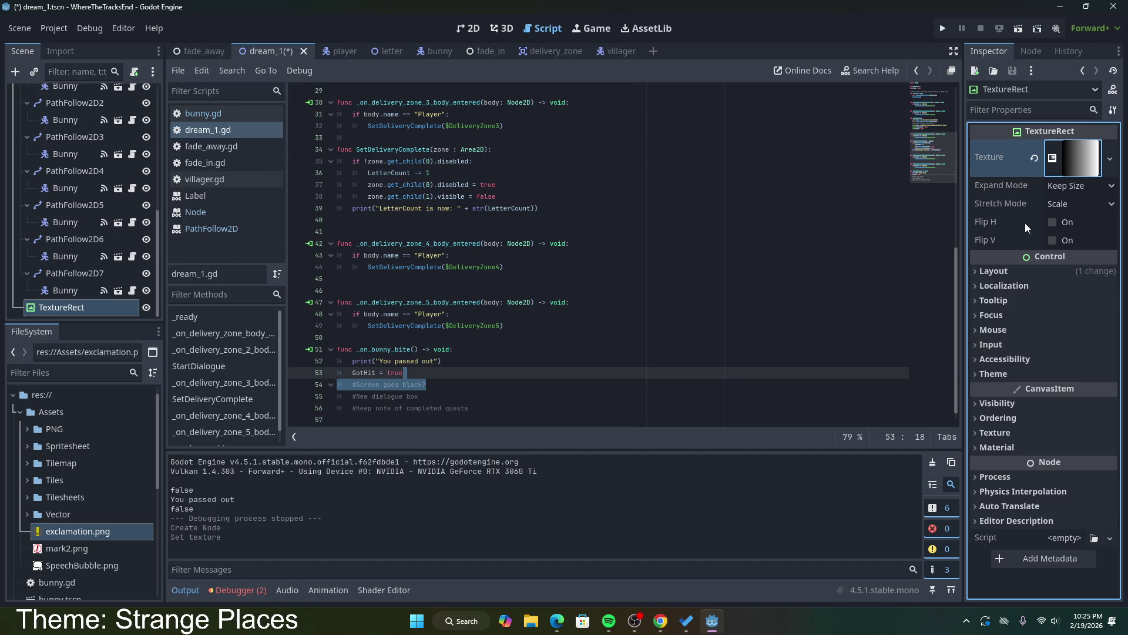
{"action": "left_click", "coordinate": [1055, 161]}
{"action": "left_click", "coordinate": [1099, 352]}
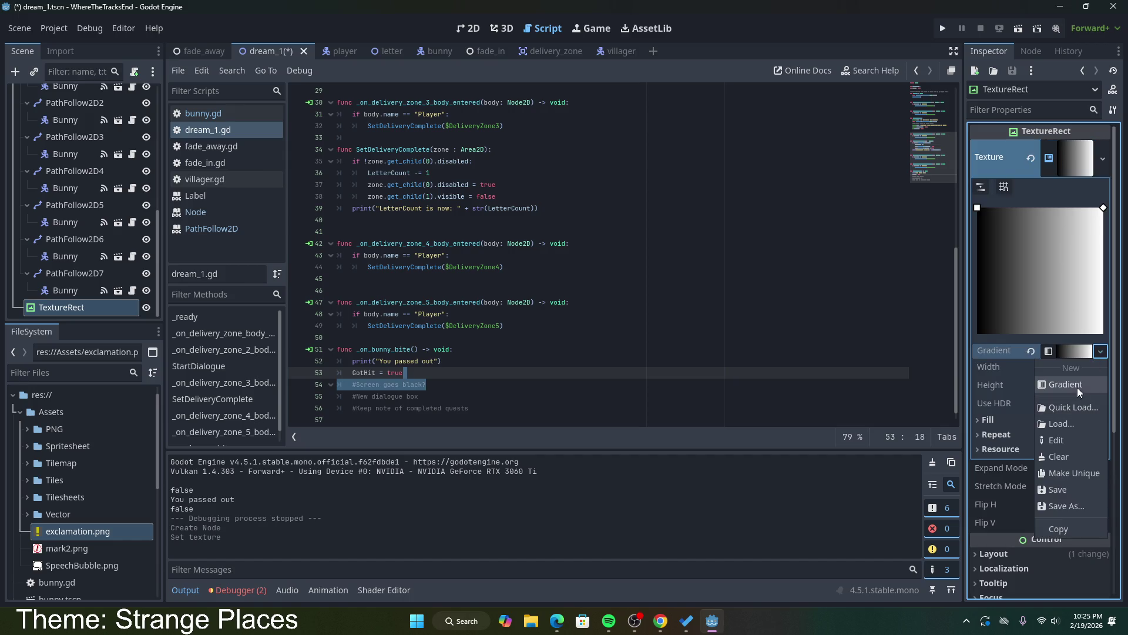
{"action": "left_click", "coordinate": [1074, 351]}
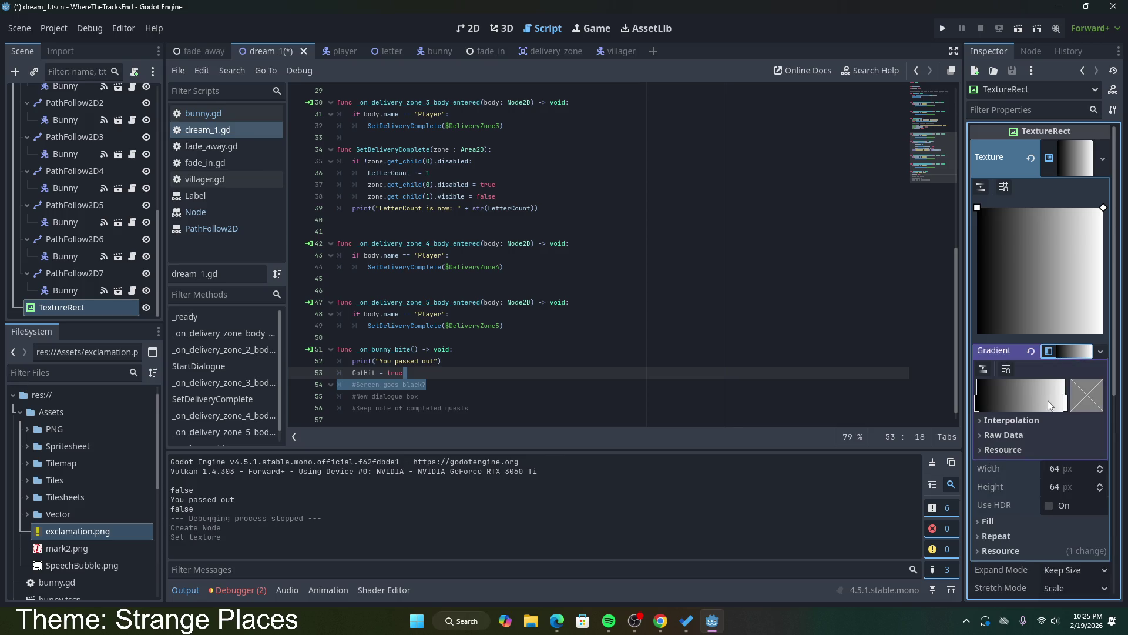
{"action": "left_click", "coordinate": [1065, 403]}
{"action": "left_click", "coordinate": [1085, 405]}
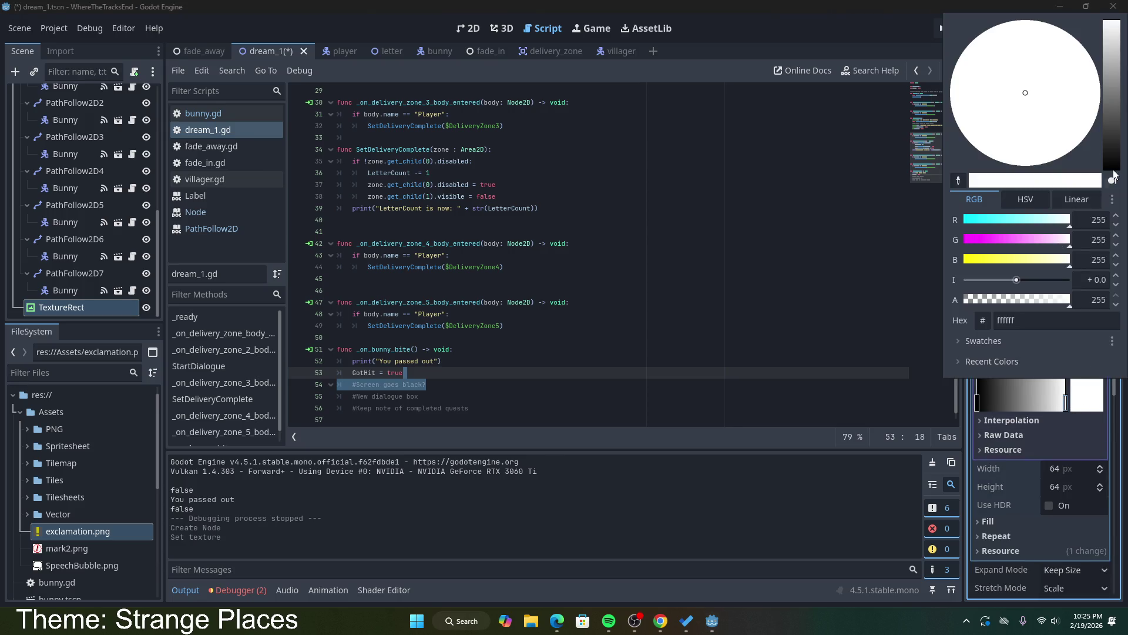
{"action": "left_click", "coordinate": [1113, 170]}
{"action": "left_click", "coordinate": [1065, 425]}
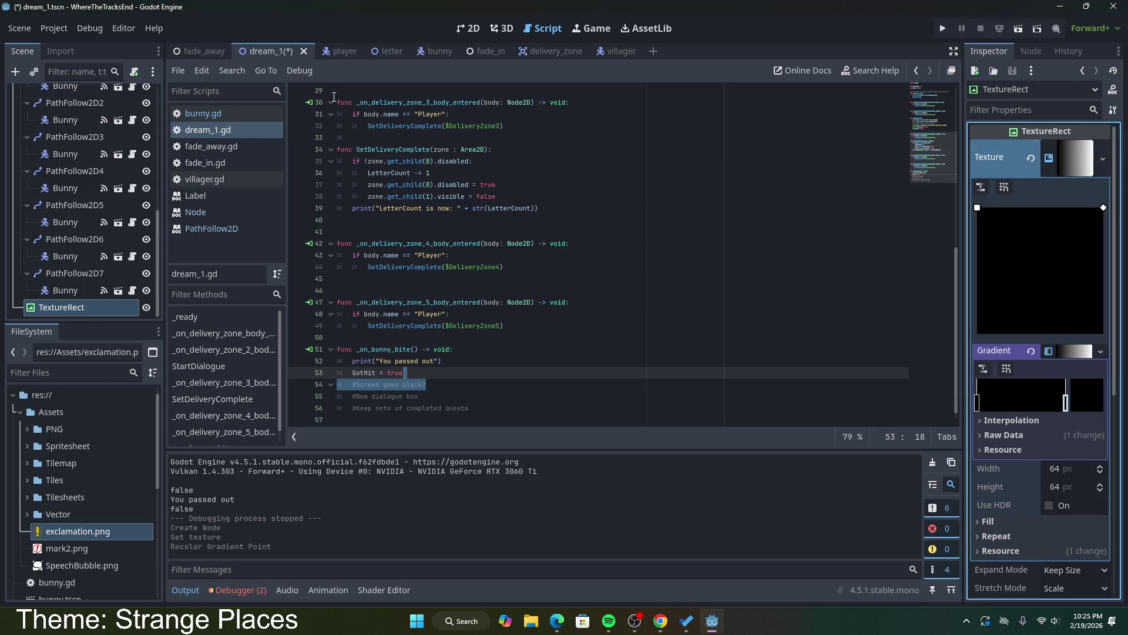
{"action": "left_click", "coordinate": [469, 29]}
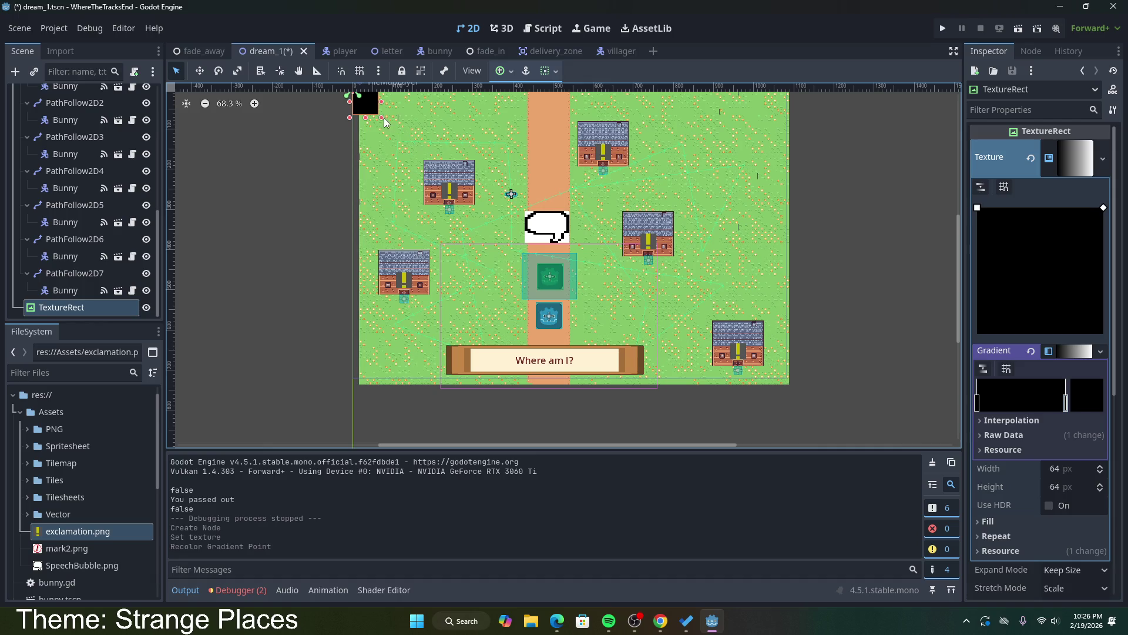
Step: Enlarge the black TextureRect to 702×420 over the upper-left of the map
{"action": "left_click_drag", "start_coordinate": [382, 117], "coordinate": [637, 260]}
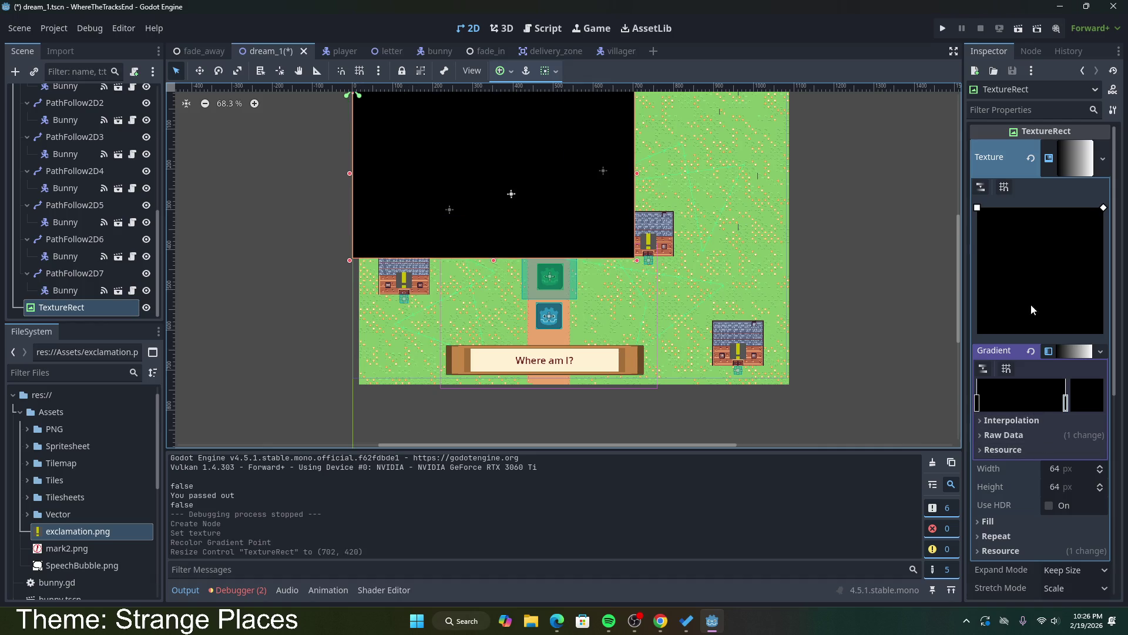
{"action": "left_click", "coordinate": [1102, 158]}
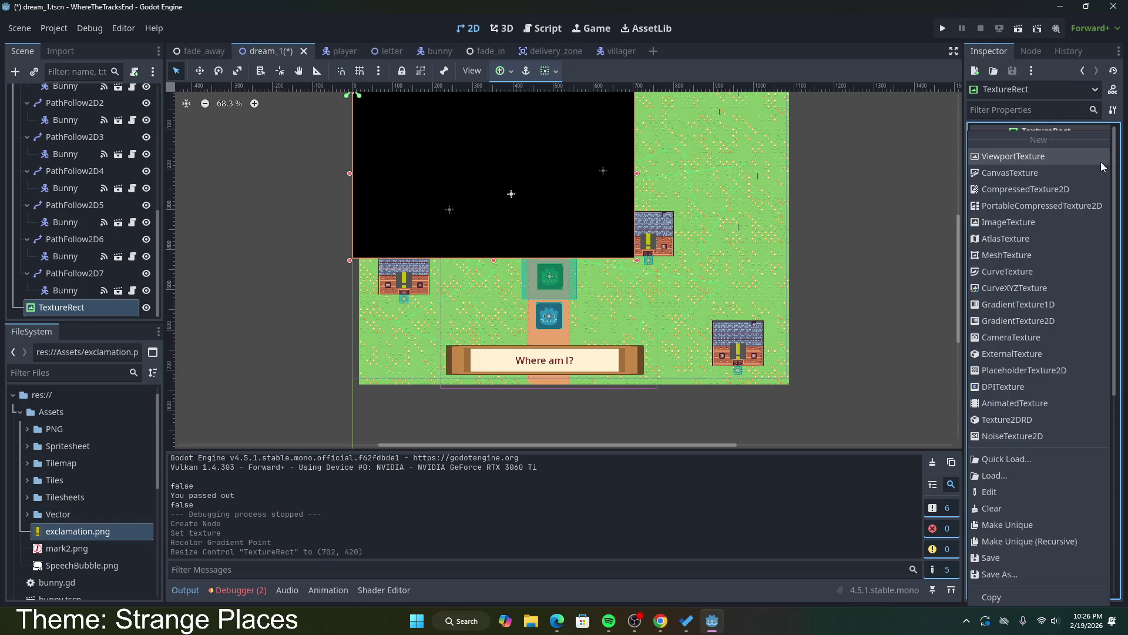
{"action": "left_click", "coordinate": [851, 381]}
{"action": "scroll", "coordinate": [1041, 435], "scroll_direction": "down", "scroll_amount": 10}
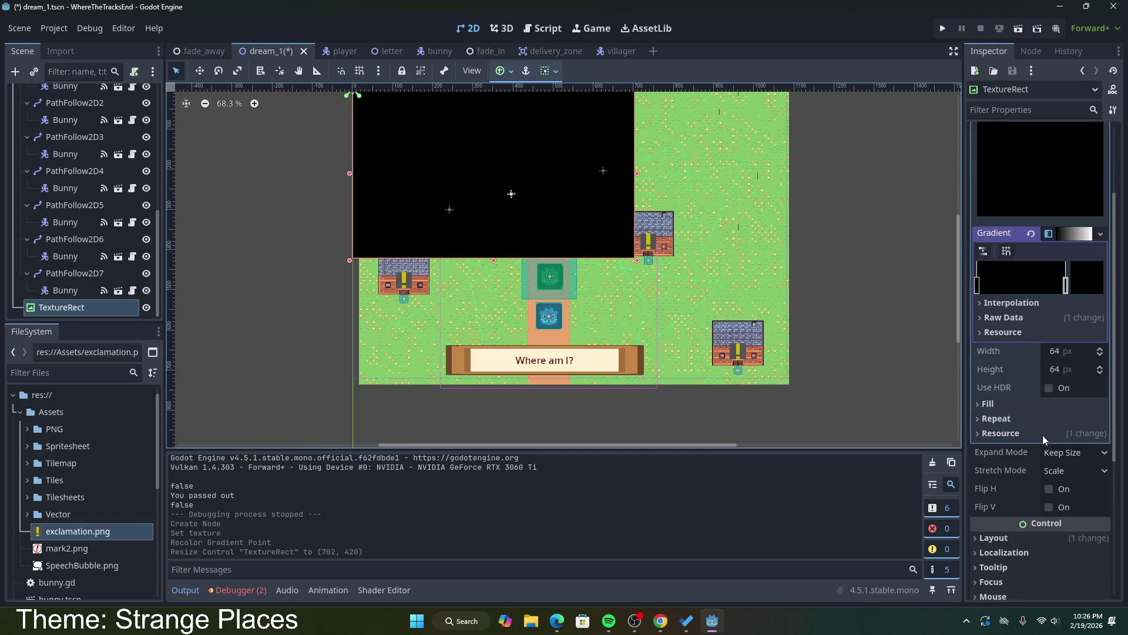
Step: Keep Expand Mode at Keep Size, Stretch Mode at Scale and the Top Left anchor preset
{"action": "left_click", "coordinate": [1061, 218]}
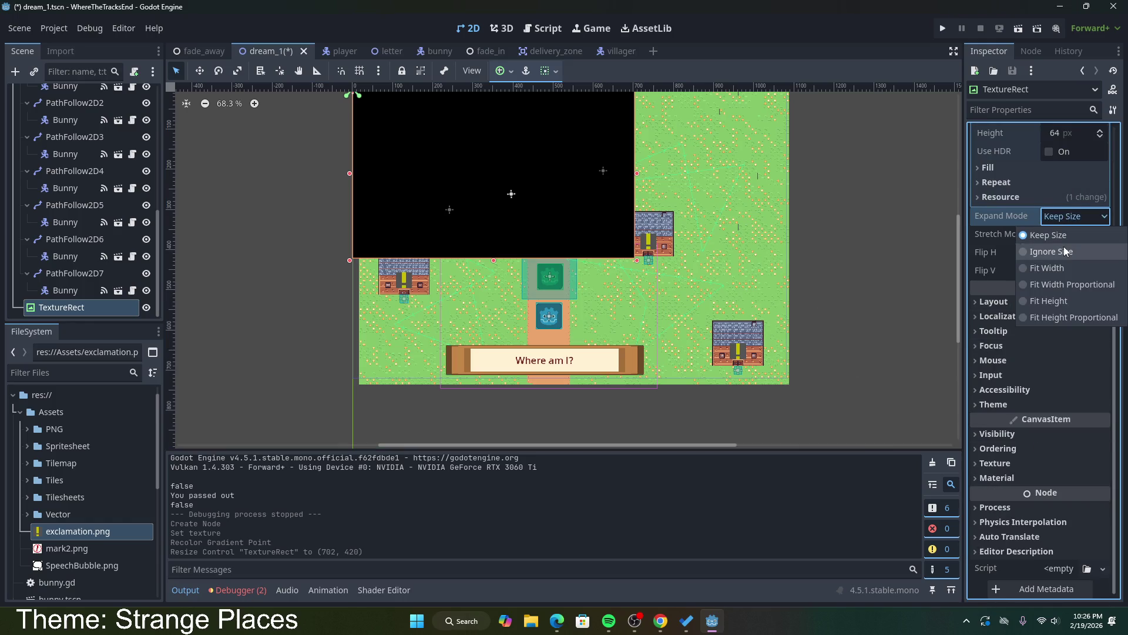
{"action": "left_click", "coordinate": [1068, 235]}
{"action": "left_click", "coordinate": [1069, 234]}
{"action": "left_click", "coordinate": [1069, 234]}
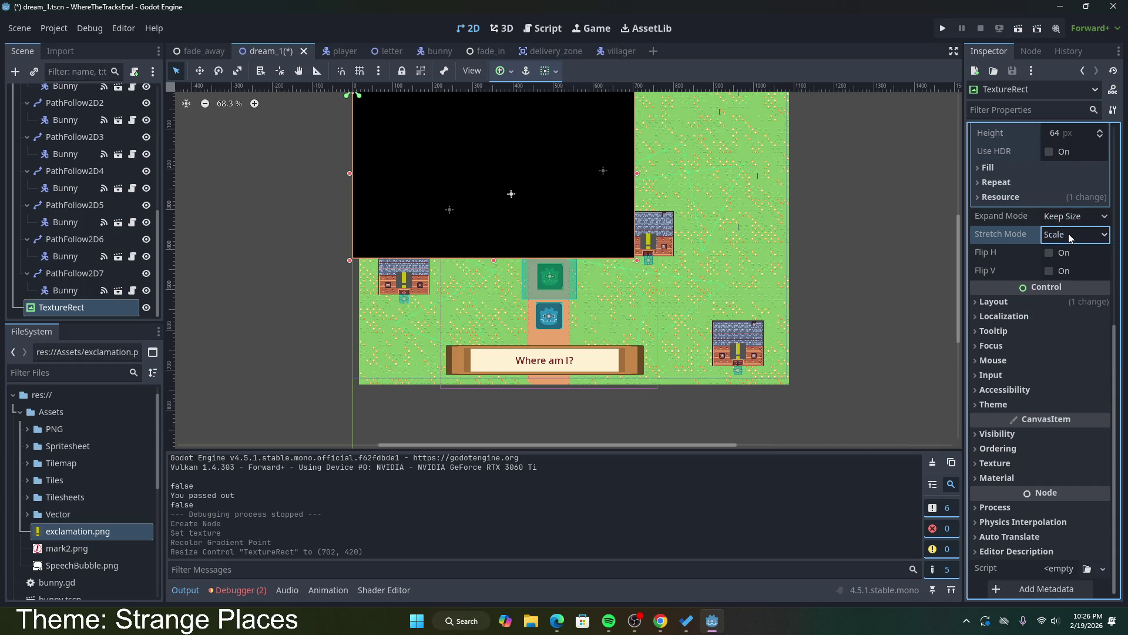
{"action": "left_click", "coordinate": [992, 301]}
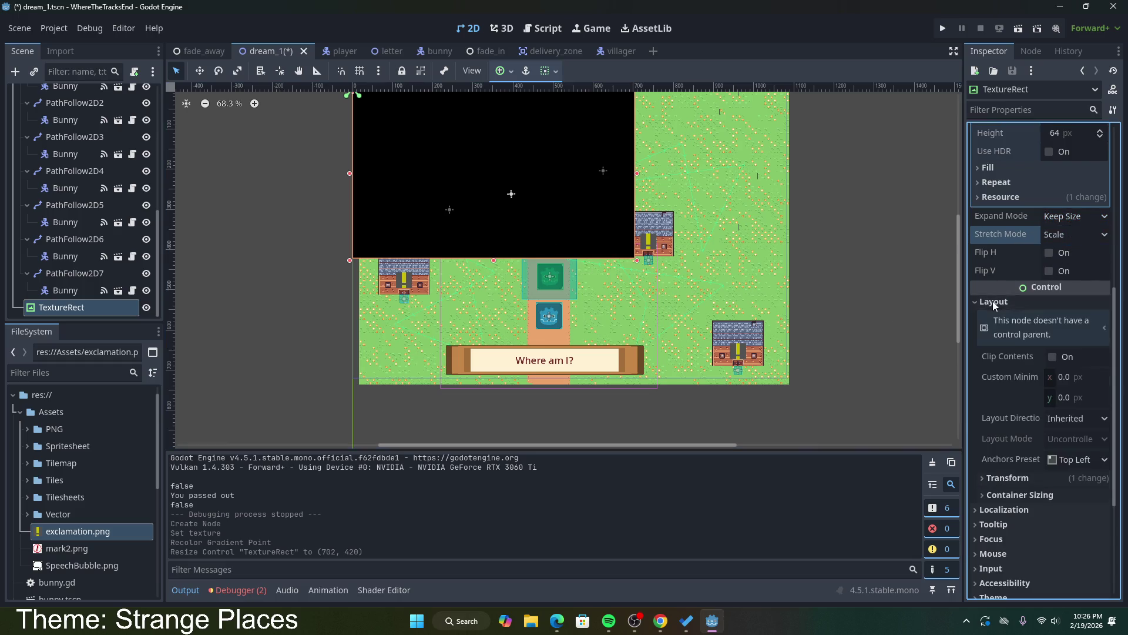
{"action": "left_click", "coordinate": [1062, 458]}
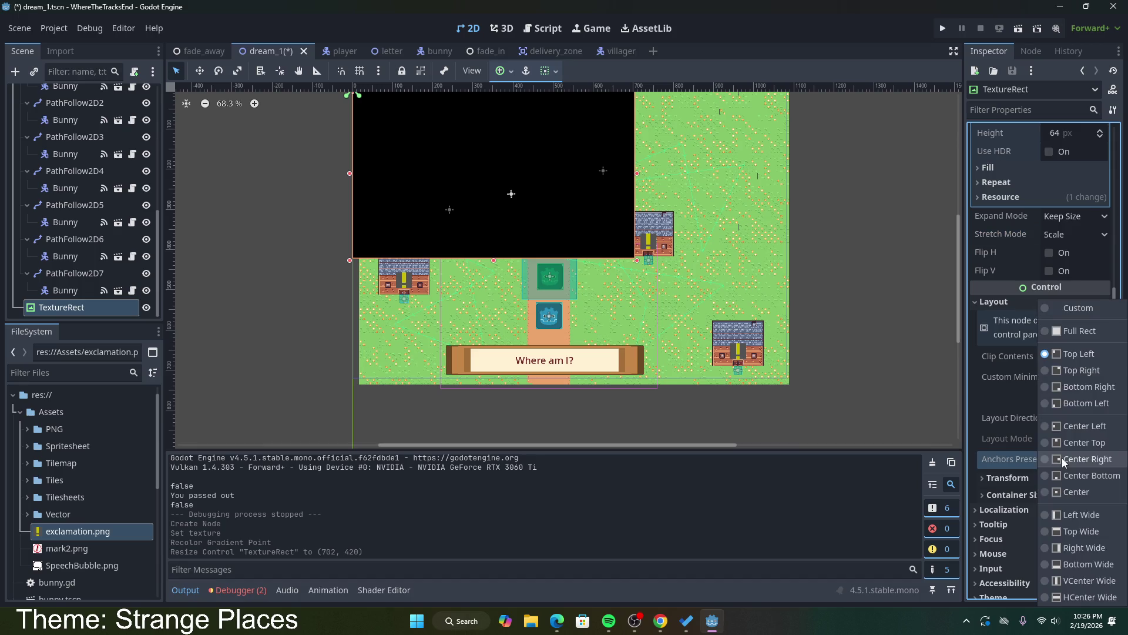
{"action": "left_click", "coordinate": [1000, 389]}
{"action": "left_click", "coordinate": [993, 301]}
{"action": "scroll", "coordinate": [708, 281], "scroll_direction": "up", "scroll_amount": 2}
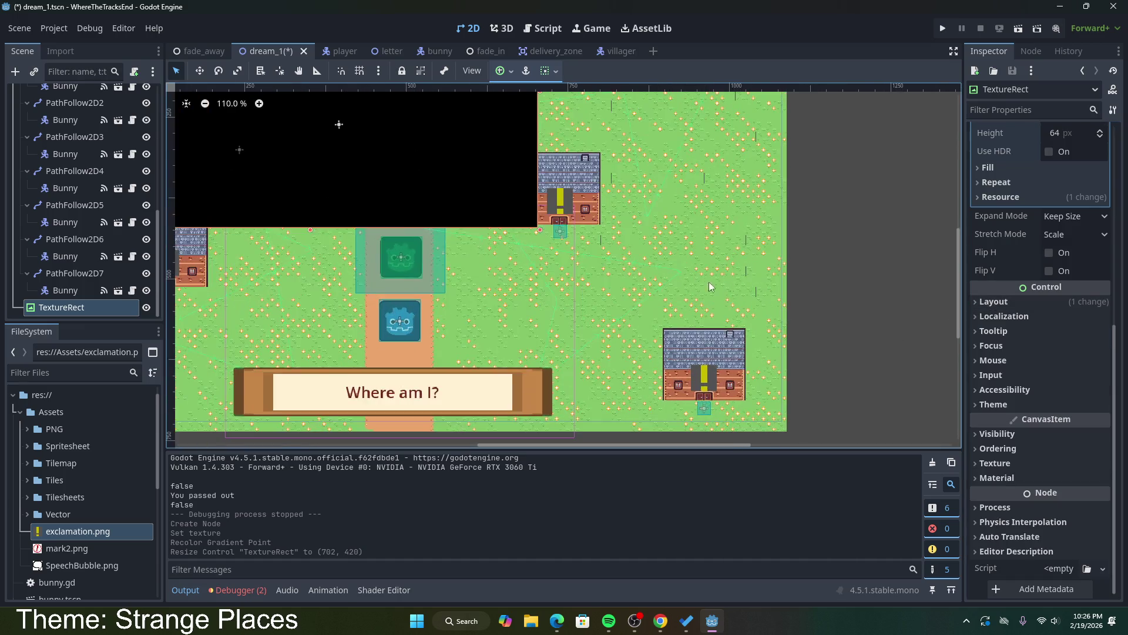
Step: Stretch the black rectangle to 1091×736 over the whole map and save the scene
{"action": "scroll", "coordinate": [714, 277], "scroll_direction": "down", "scroll_amount": 5}
{"action": "left_click_drag", "start_coordinate": [656, 264], "coordinate": [744, 337]}
{"action": "scroll", "coordinate": [769, 339], "scroll_direction": "up", "scroll_amount": 1}
{"action": "scroll", "coordinate": [769, 339], "scroll_direction": "up", "scroll_amount": 4}
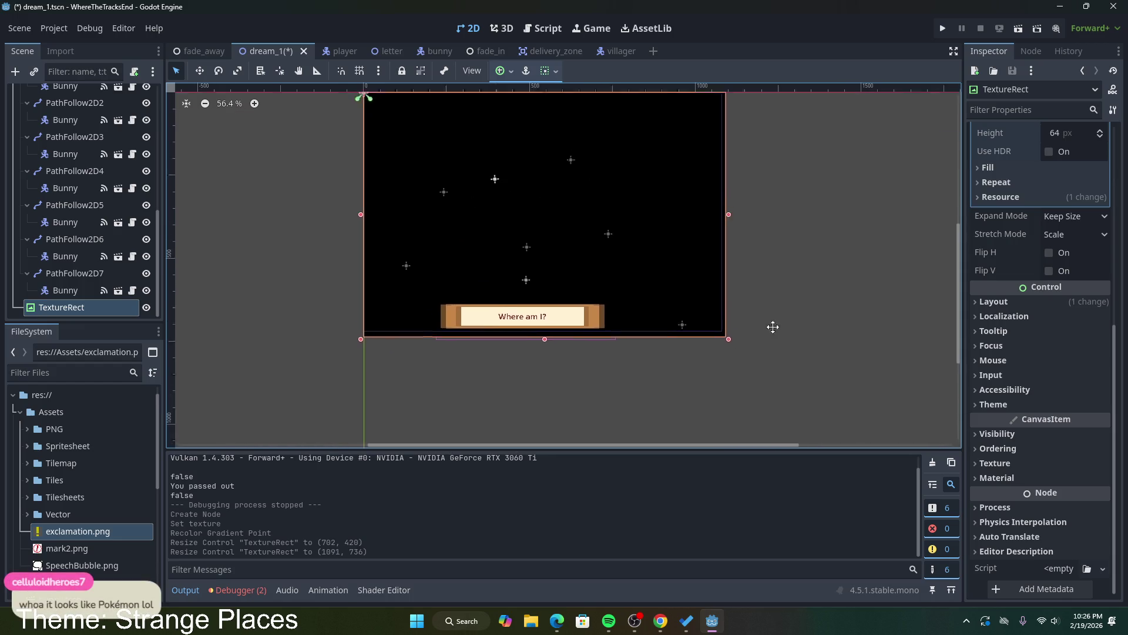
{"action": "scroll", "coordinate": [788, 353], "scroll_direction": "down", "scroll_amount": 1}
{"action": "scroll", "coordinate": [799, 364], "scroll_direction": "up", "scroll_amount": 1}
{"action": "scroll", "coordinate": [829, 348], "scroll_direction": "left", "scroll_amount": 1}
{"action": "scroll", "coordinate": [830, 347], "scroll_direction": "up", "scroll_amount": 1}
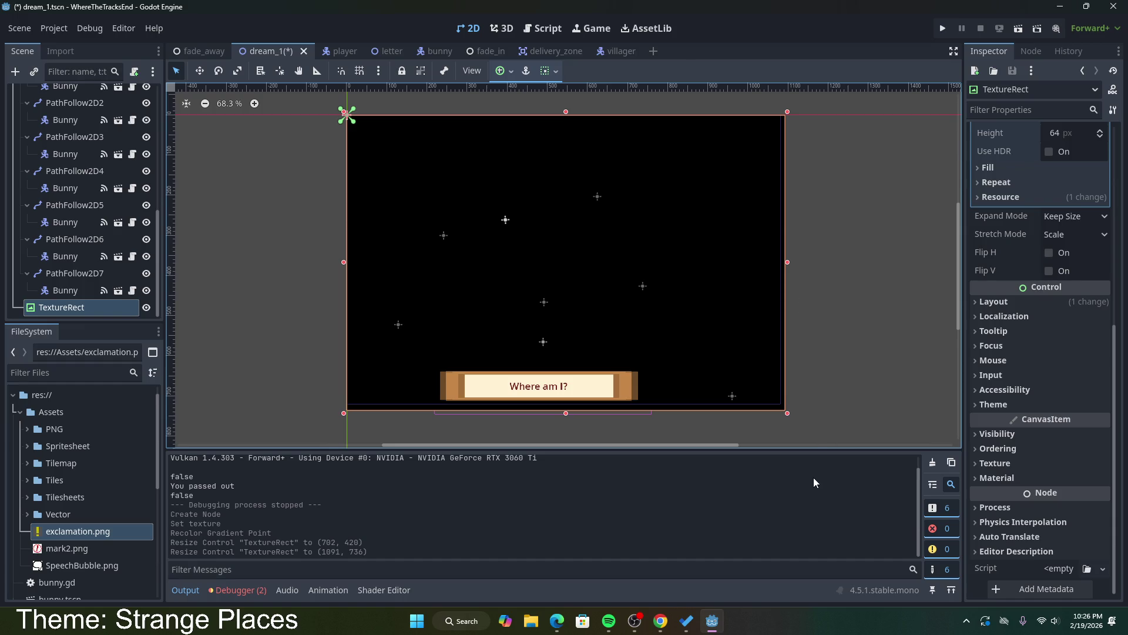
{"action": "key", "text": "ctrl+s"}
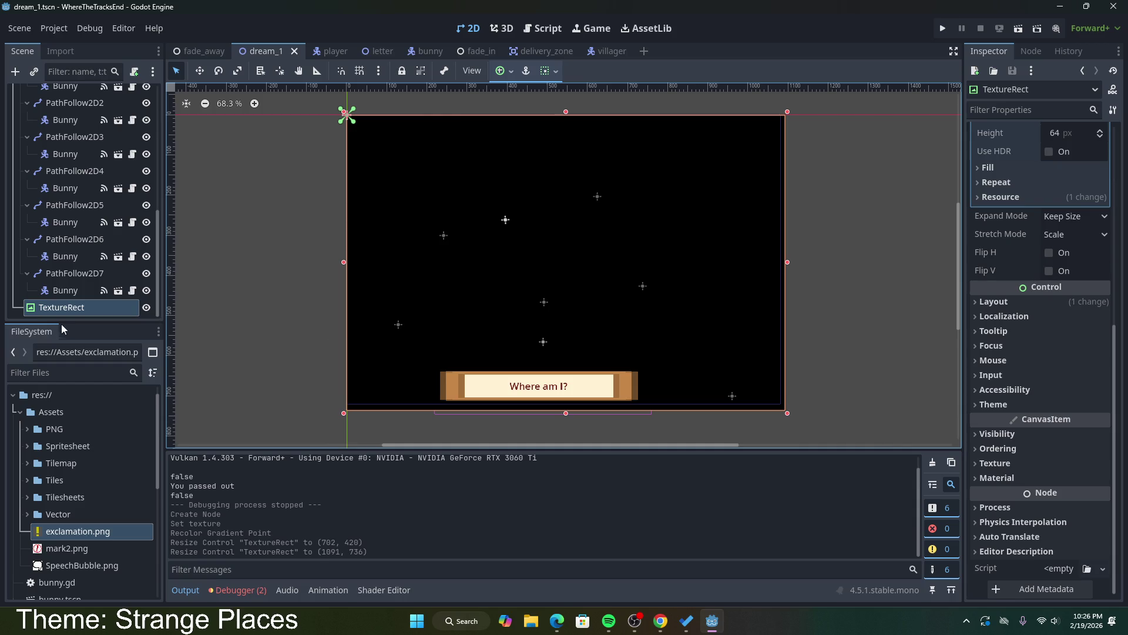
Step: Rename the TextureRect to BlackScreen, hide it, and save the scene
{"action": "right_click", "coordinate": [65, 308]}
{"action": "left_click", "coordinate": [138, 369]}
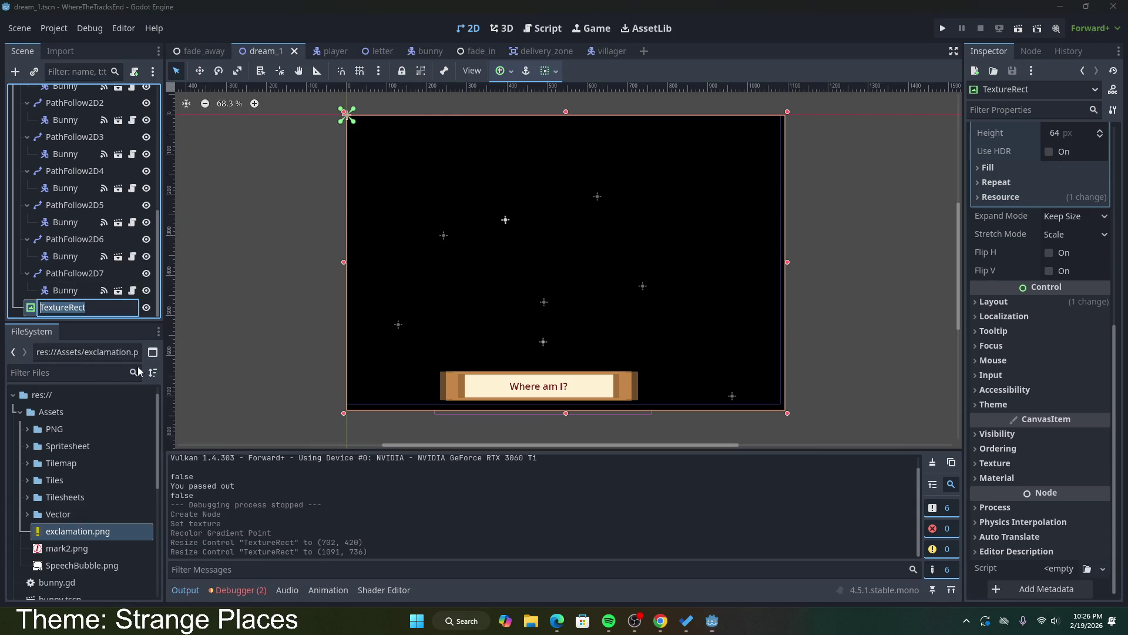
{"action": "type", "text": "BlackScreen"}
{"action": "scroll", "coordinate": [70, 191], "scroll_direction": "up", "scroll_amount": 5}
{"action": "key", "text": "Return"}
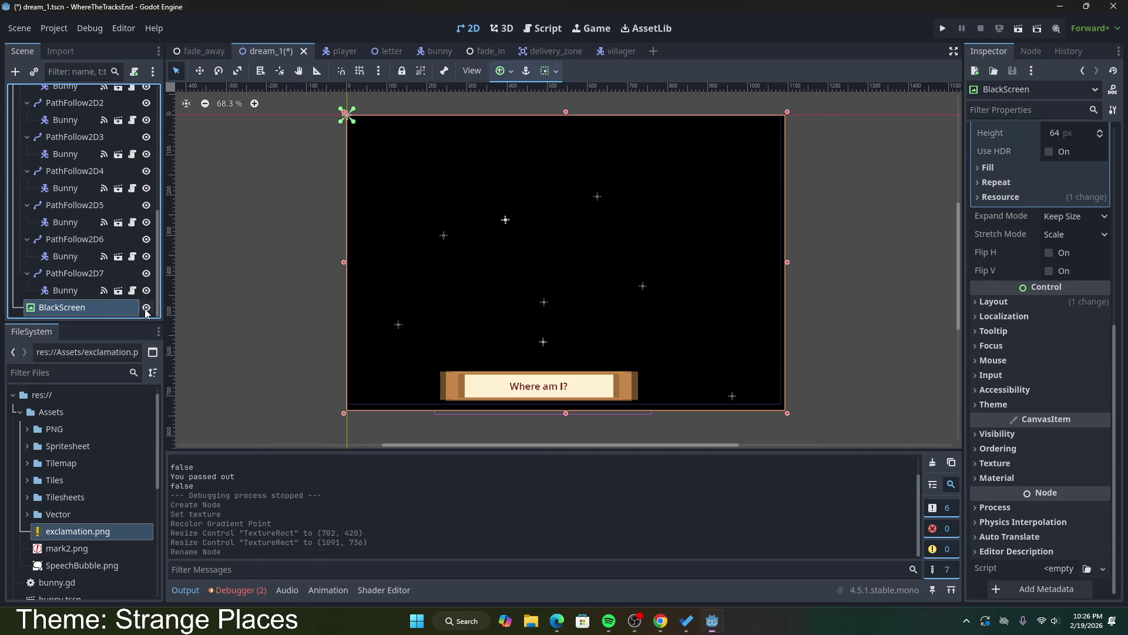
{"action": "left_click", "coordinate": [146, 308]}
{"action": "key", "text": "ctrl+s"}
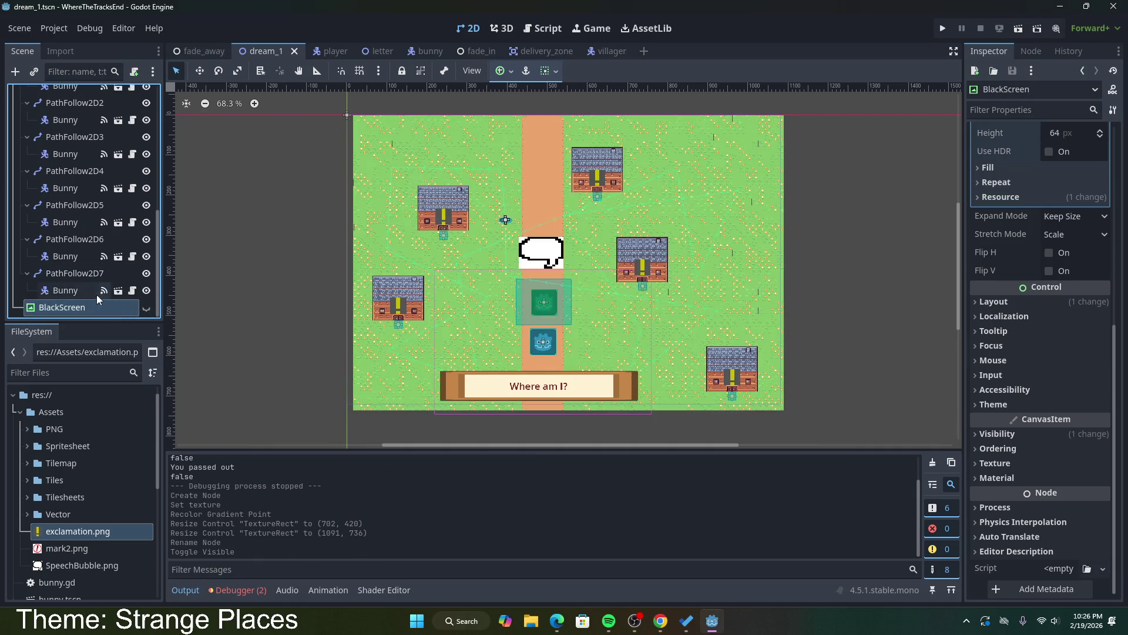
Step: Open the scene's dream_1.gd script
{"action": "scroll", "coordinate": [97, 294], "scroll_direction": "up", "scroll_amount": 4}
{"action": "scroll", "coordinate": [94, 291], "scroll_direction": "up", "scroll_amount": 3}
{"action": "left_click", "coordinate": [130, 96]}
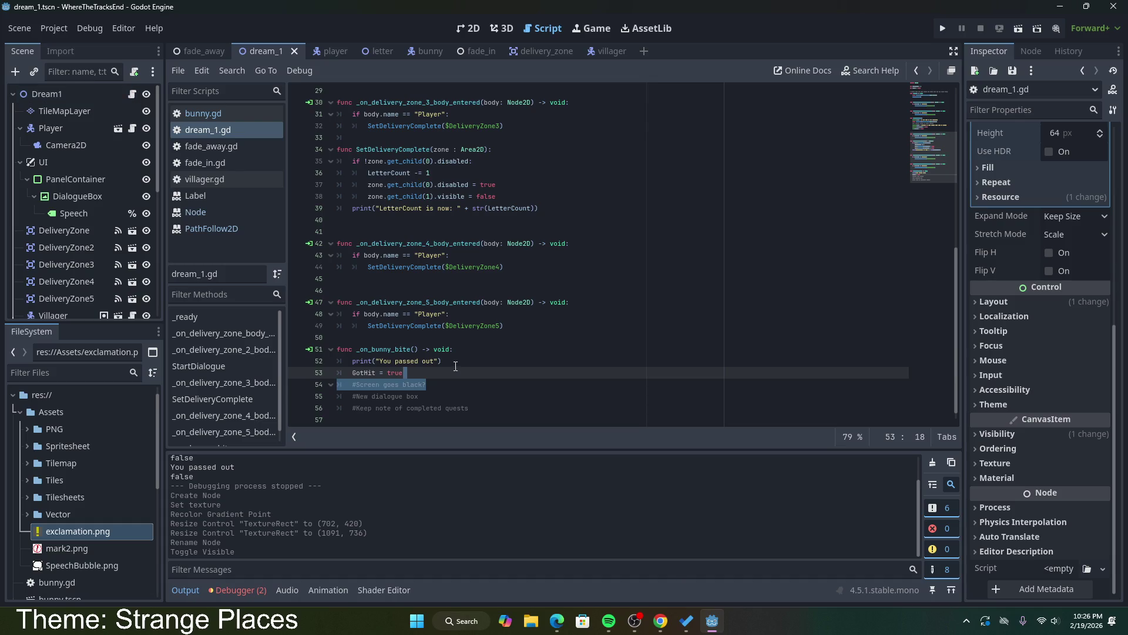
Step: Select the '#Screen goes black?' comment on line 54, then bring up the Kenney assets page
{"action": "scroll", "coordinate": [440, 366], "scroll_direction": "down", "scroll_amount": 1}
{"action": "left_click", "coordinate": [438, 373]}
{"action": "key", "text": "shift+Home"}
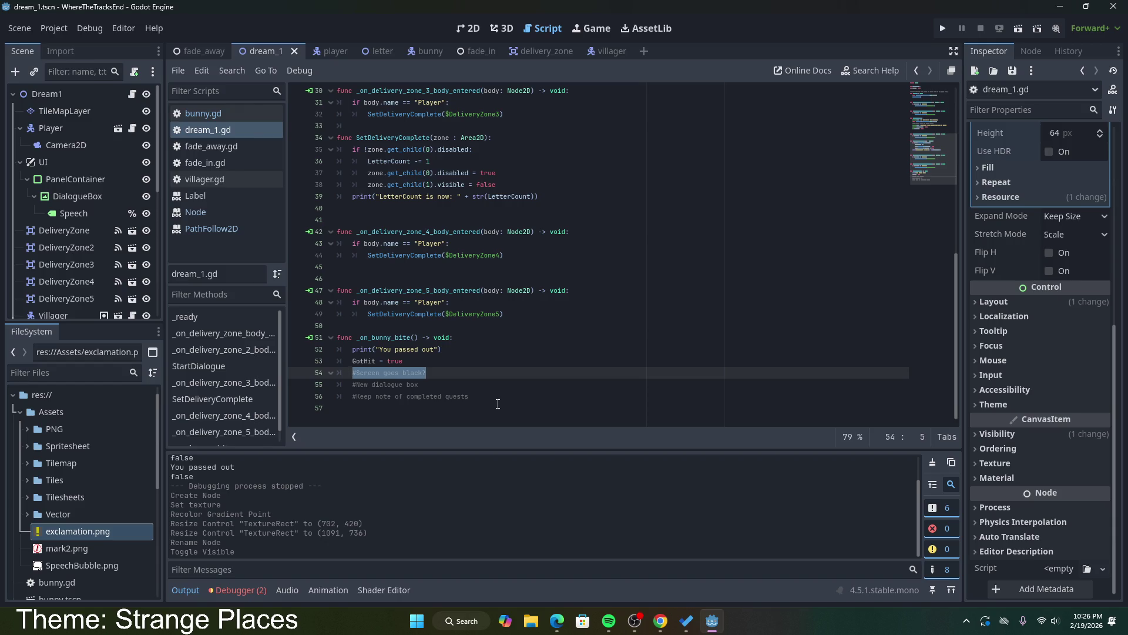
{"action": "left_click", "coordinate": [660, 621]}
{"action": "left_click", "coordinate": [194, 12]}
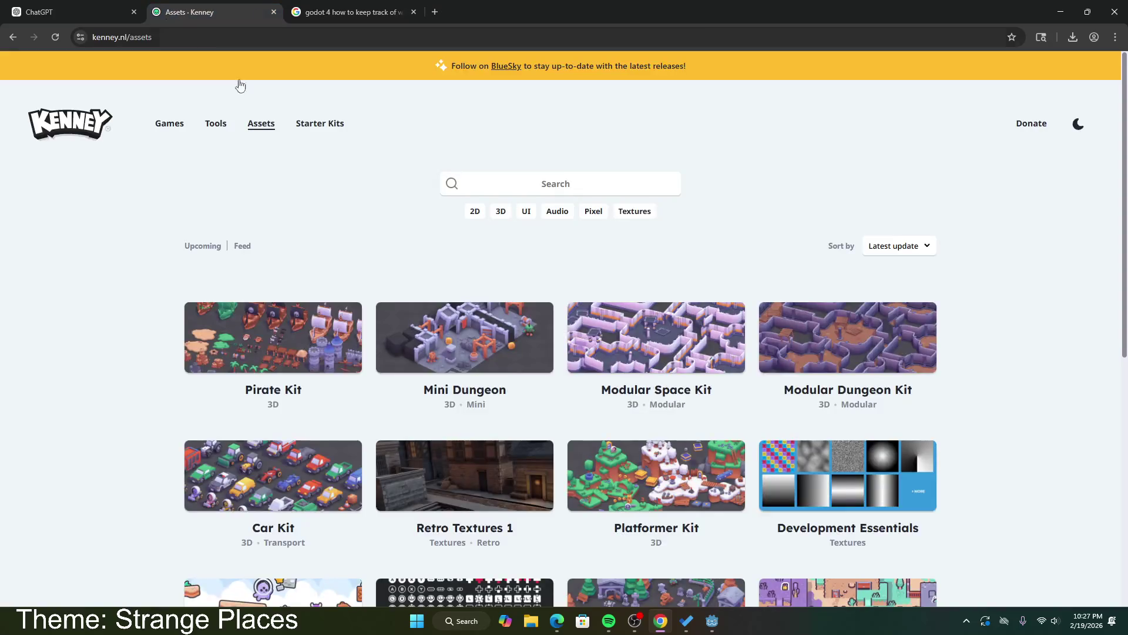
Step: Browse the Kenney asset list filtered to 2D, then minimize the browser
{"action": "scroll", "coordinate": [908, 276], "scroll_direction": "down", "scroll_amount": 7}
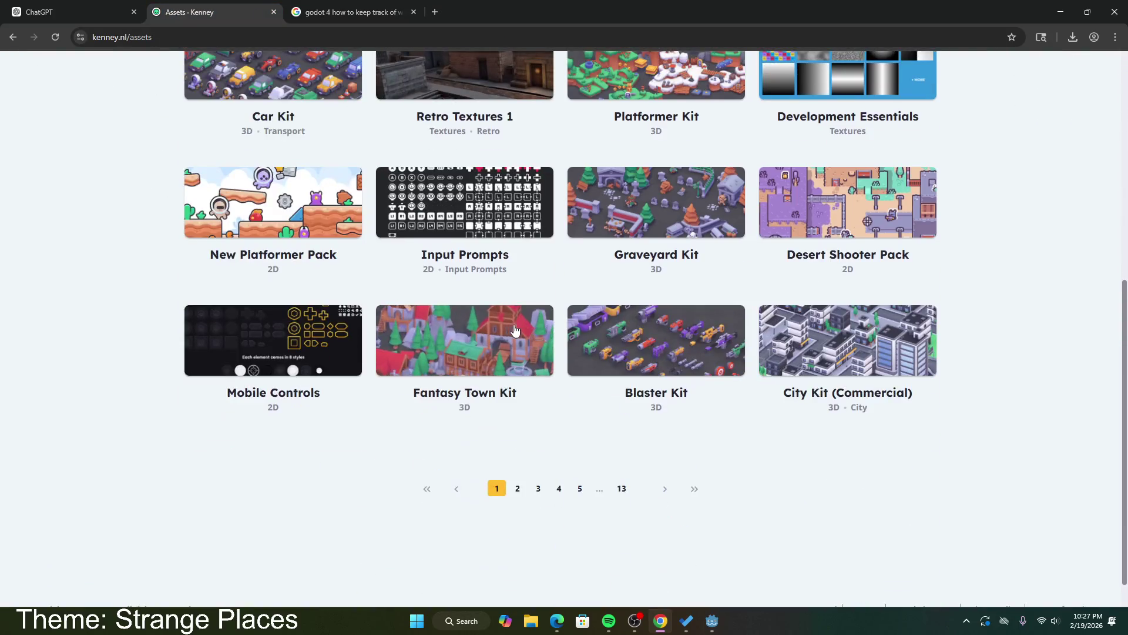
{"action": "scroll", "coordinate": [651, 330], "scroll_direction": "up", "scroll_amount": 4}
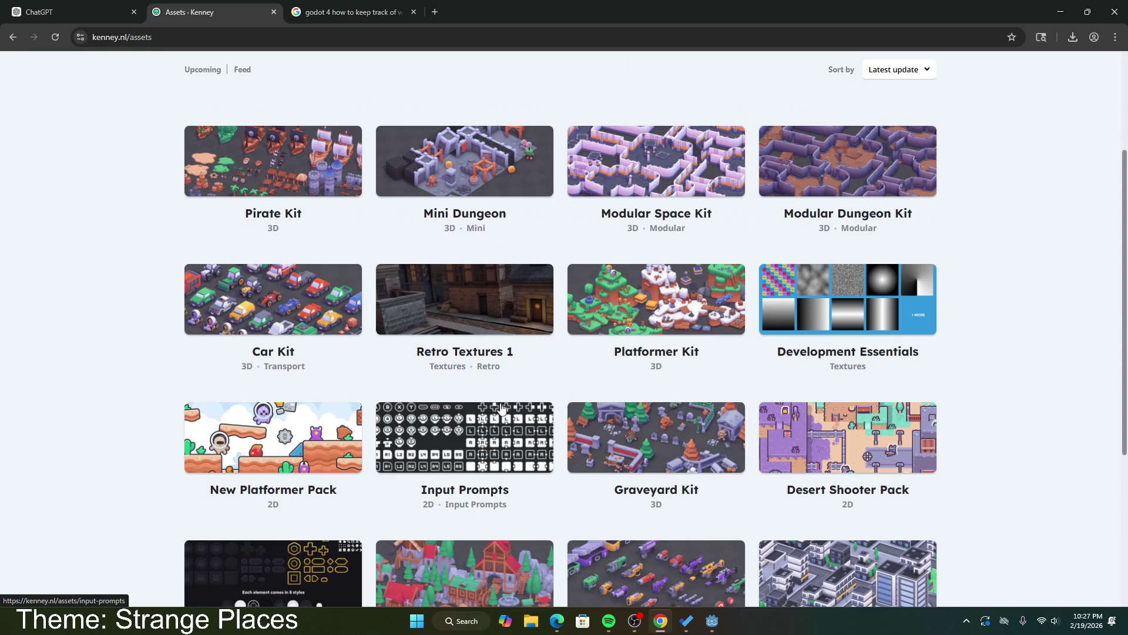
{"action": "scroll", "coordinate": [752, 435], "scroll_direction": "up", "scroll_amount": 3}
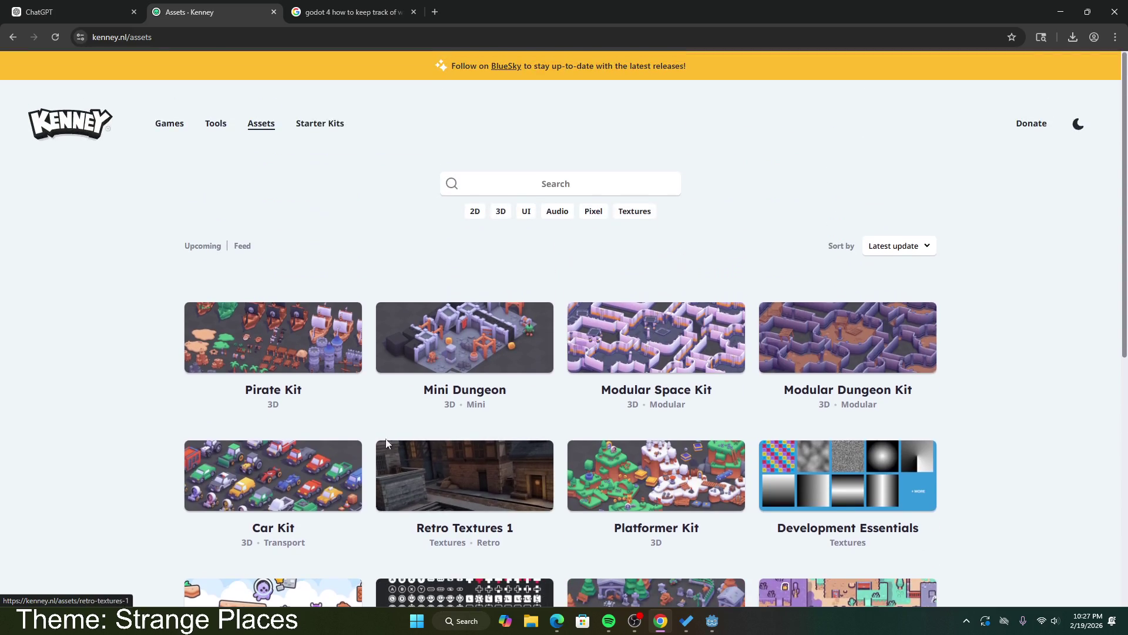
{"action": "scroll", "coordinate": [262, 392], "scroll_direction": "down", "scroll_amount": 5}
{"action": "scroll", "coordinate": [263, 393], "scroll_direction": "up", "scroll_amount": 4}
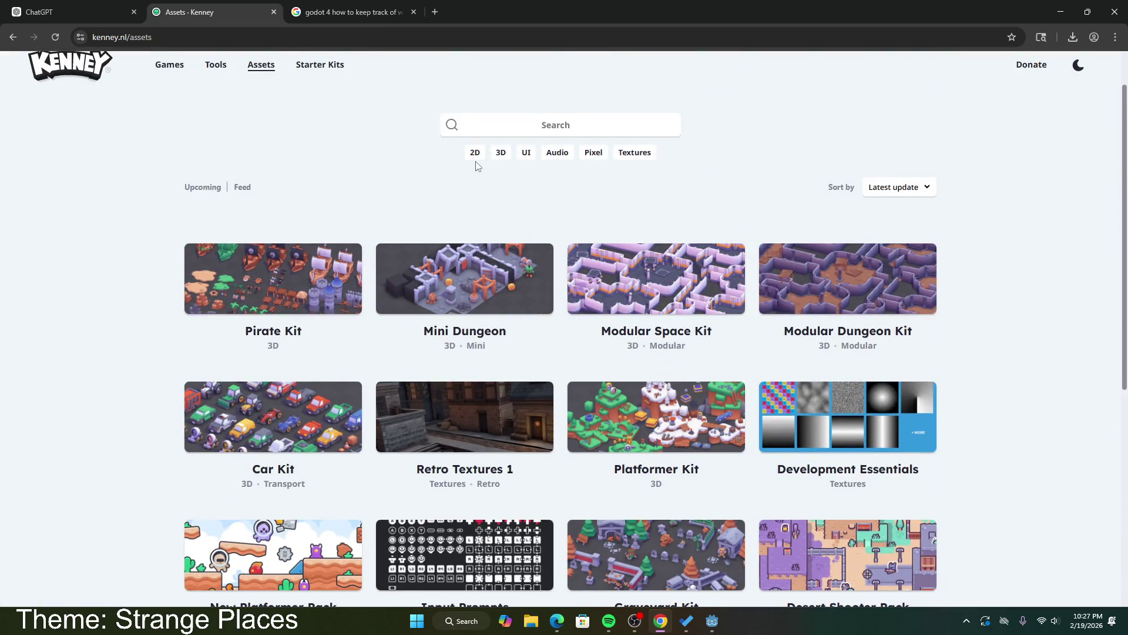
{"action": "left_click", "coordinate": [475, 153]}
{"action": "scroll", "coordinate": [575, 393], "scroll_direction": "down", "scroll_amount": 5}
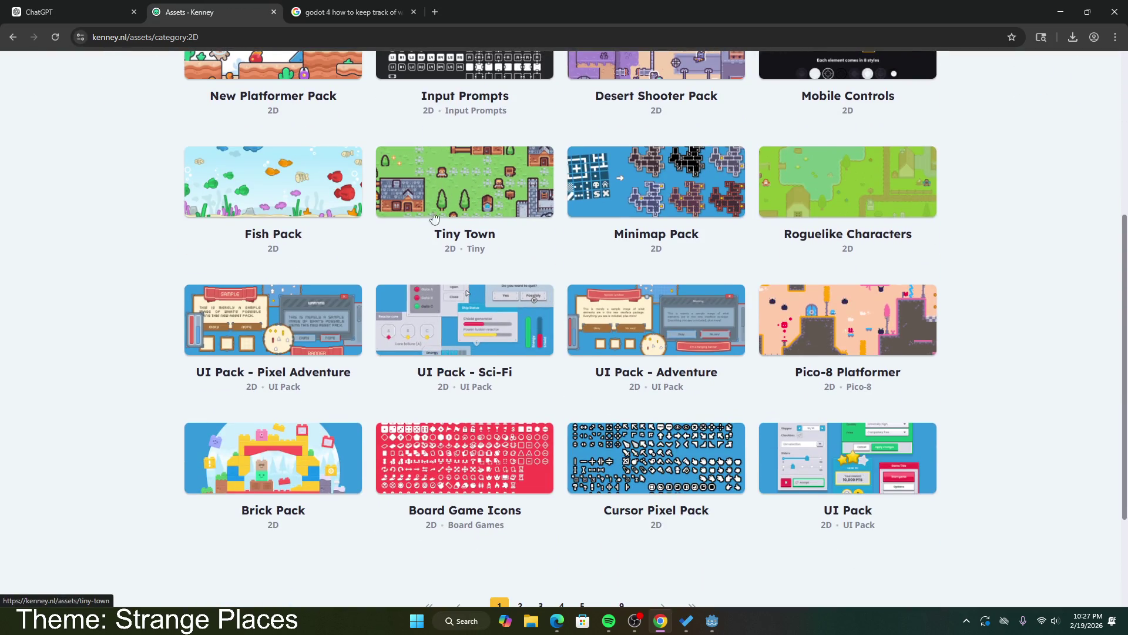
{"action": "left_click", "coordinate": [1060, 12]}
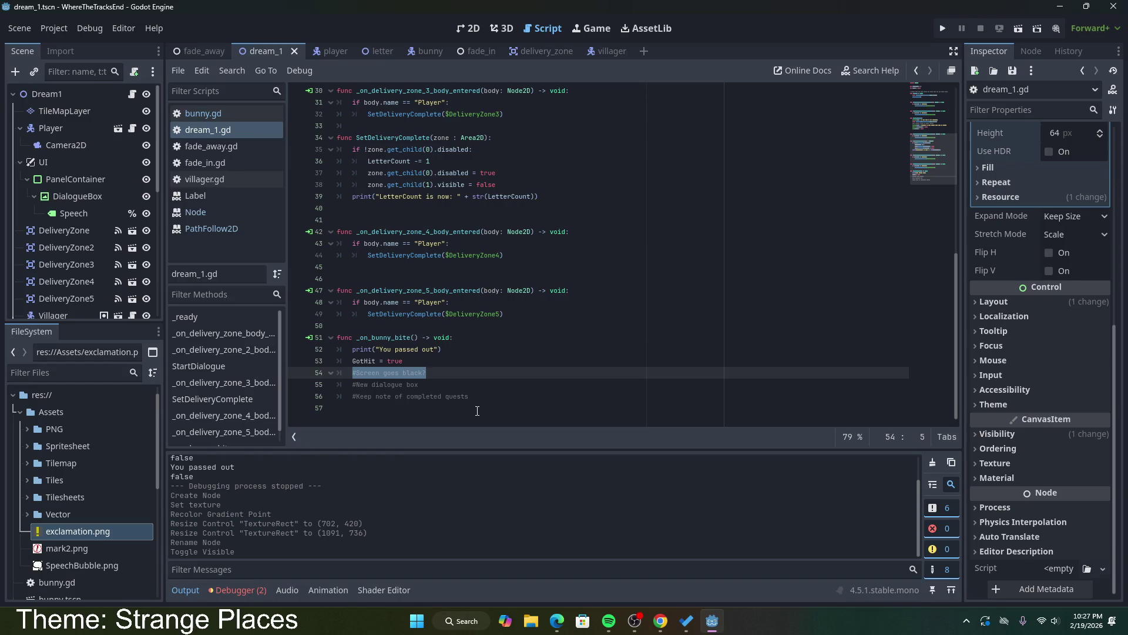
Step: Replace the comment with $BlackScreen.visible = true and save the script
{"action": "type", "text": "$BlackSc"}
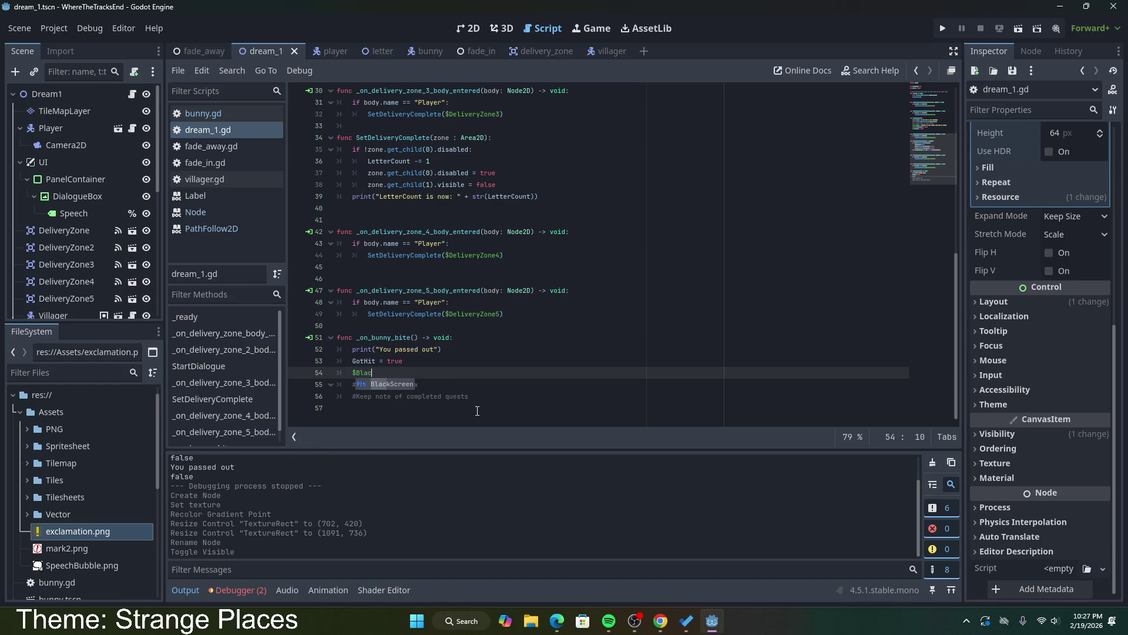
{"action": "type", "text": "reen"}
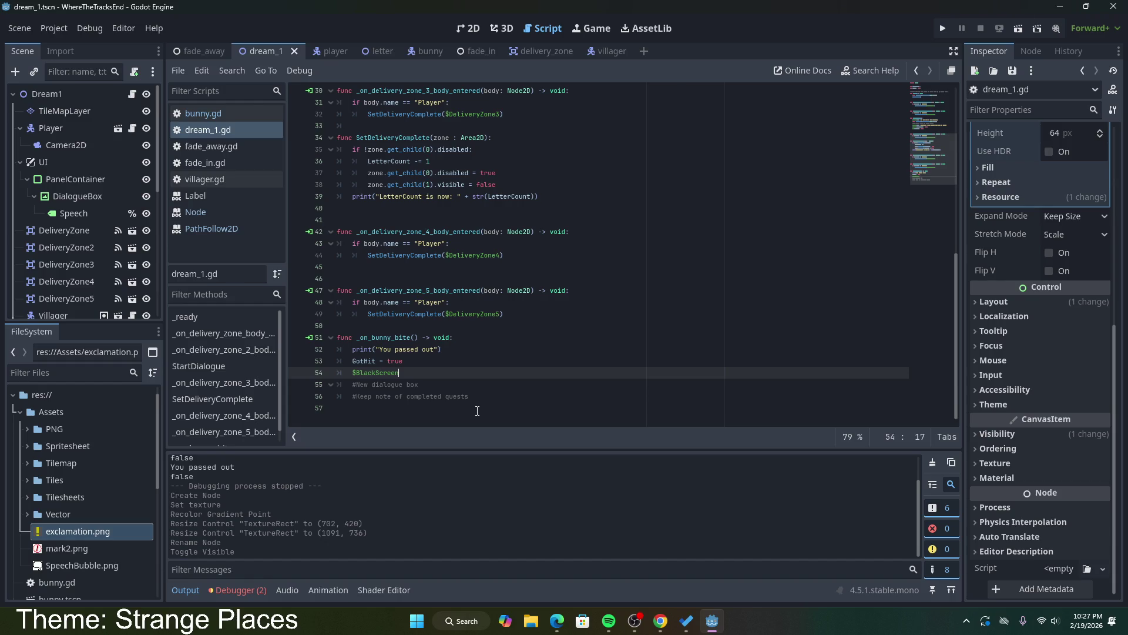
{"action": "type", "text": ".visible = true"}
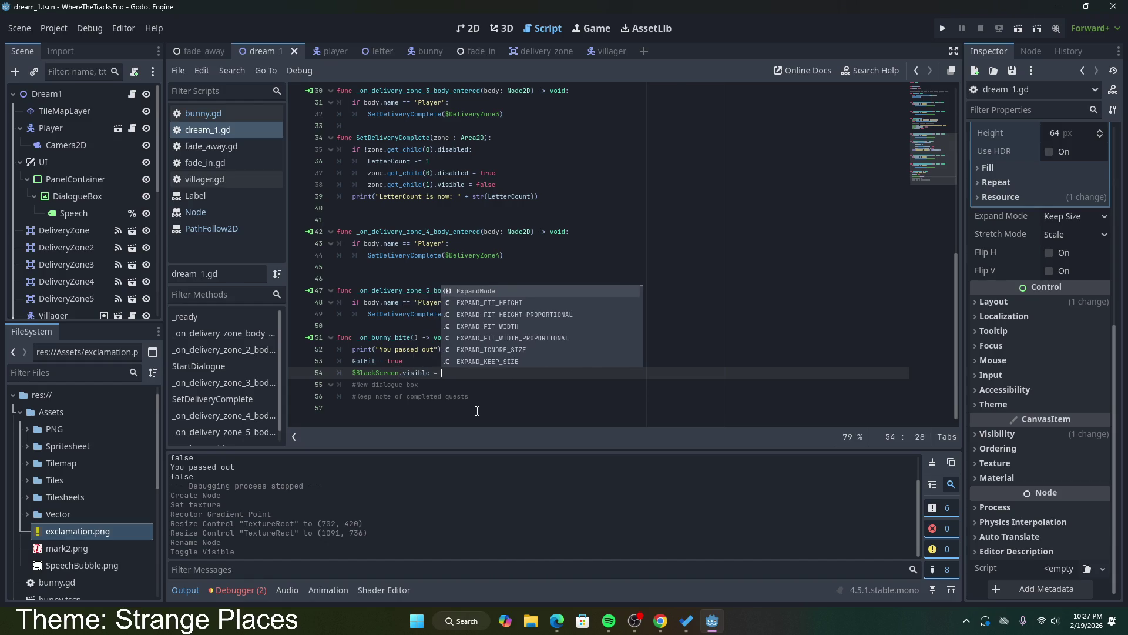
{"action": "key", "text": "Escape"}
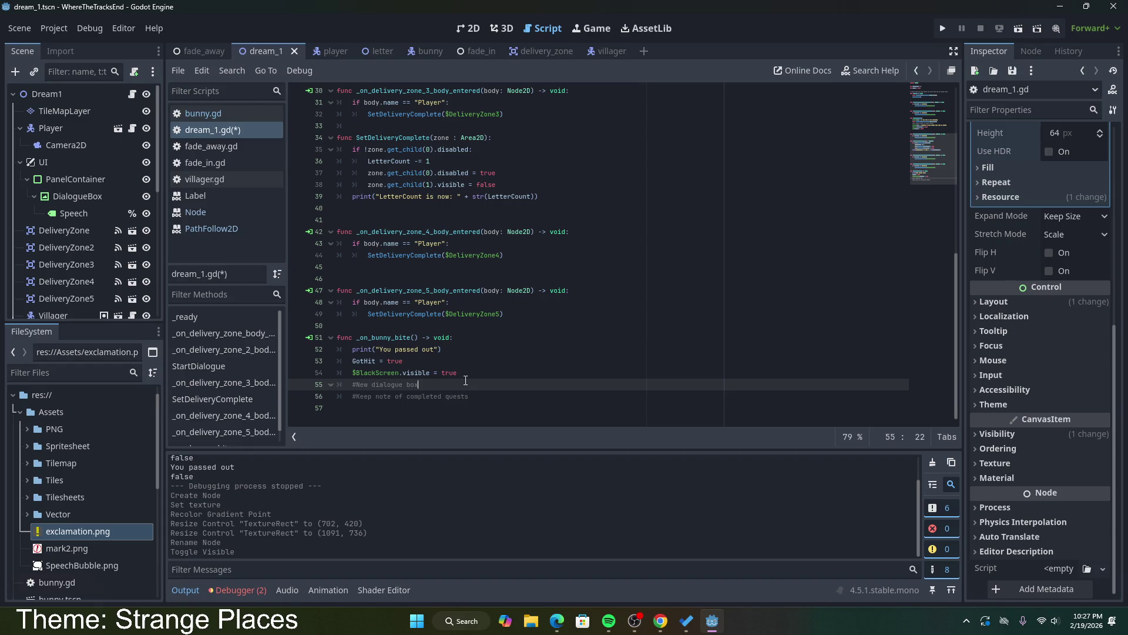
{"action": "key", "text": "ctrl+s"}
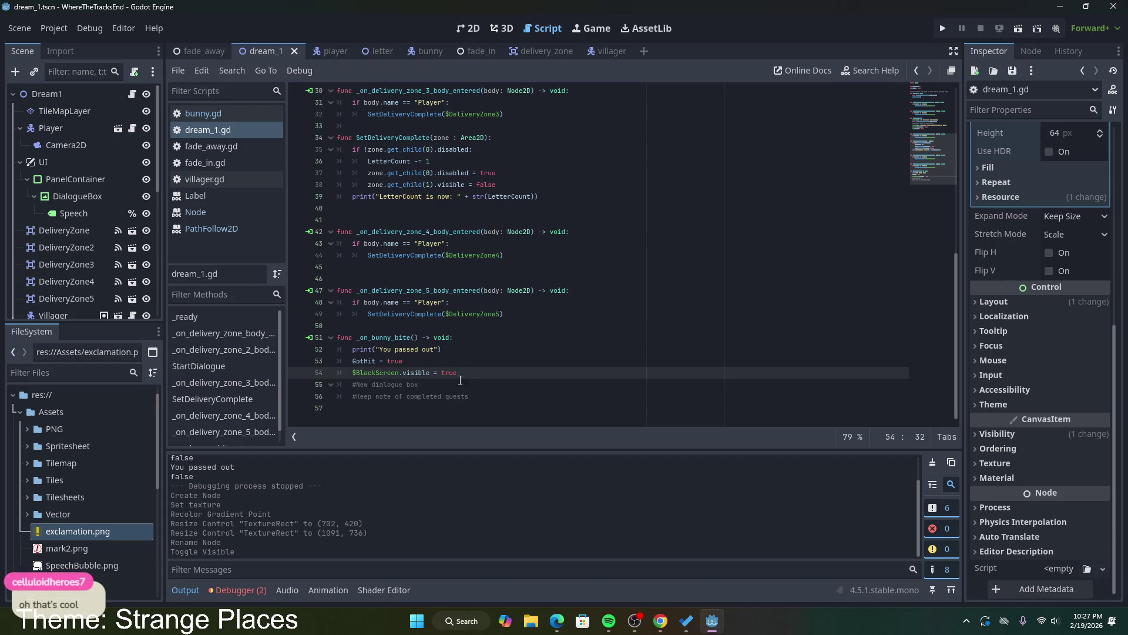
Step: Select the StartDialogue dialogue lines 22–27 for copying
{"action": "left_click", "coordinate": [433, 383]}
{"action": "left_click_drag", "start_coordinate": [418, 384], "coordinate": [351, 384]}
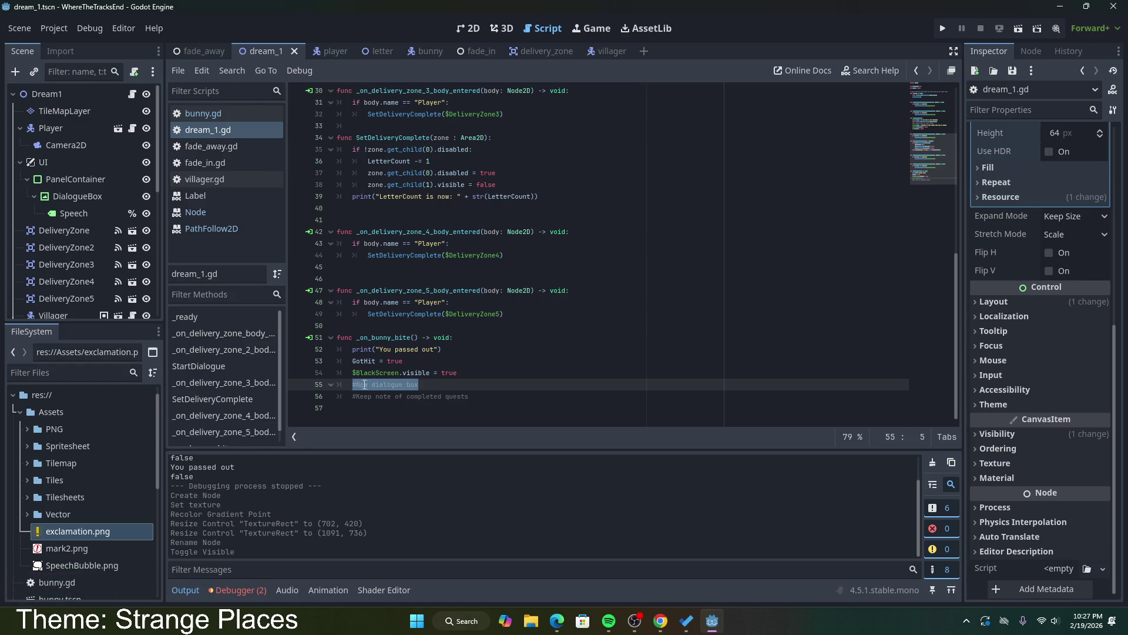
{"action": "scroll", "coordinate": [365, 385], "scroll_direction": "up", "scroll_amount": 4}
{"action": "scroll", "coordinate": [367, 386], "scroll_direction": "up", "scroll_amount": 5}
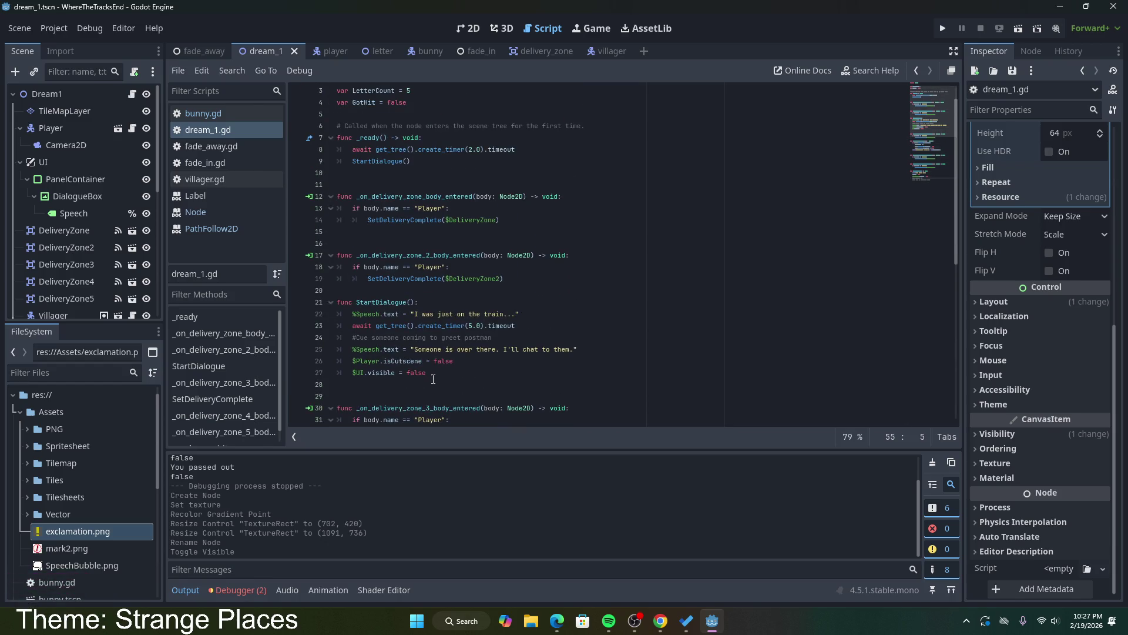
{"action": "left_click_drag", "start_coordinate": [432, 374], "coordinate": [350, 353]}
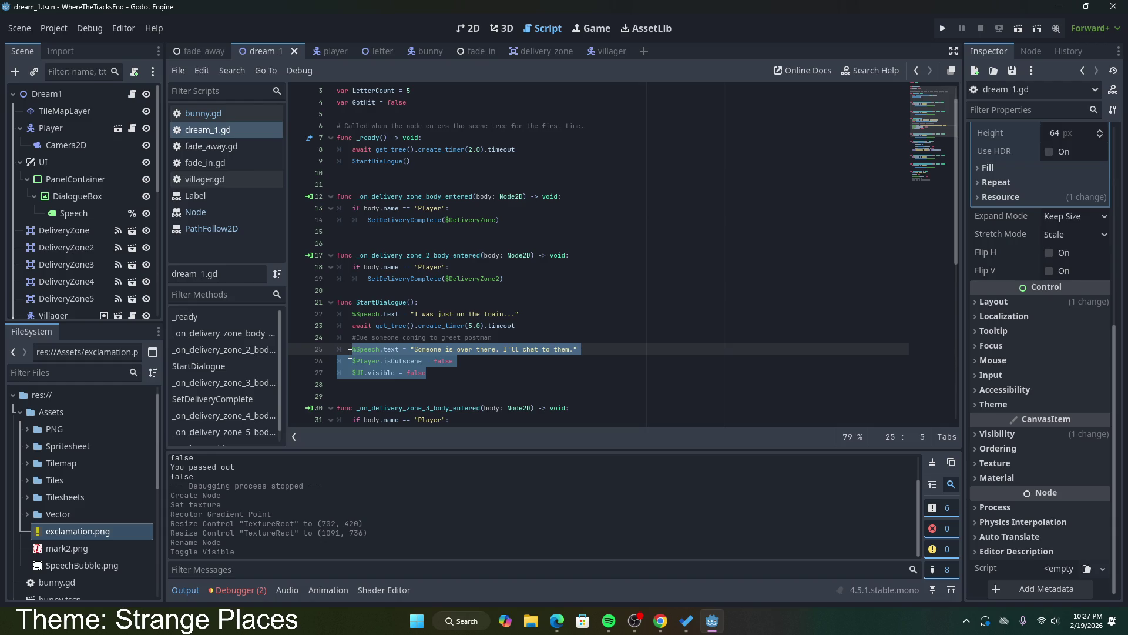
{"action": "left_click_drag", "start_coordinate": [350, 350], "coordinate": [347, 315]}
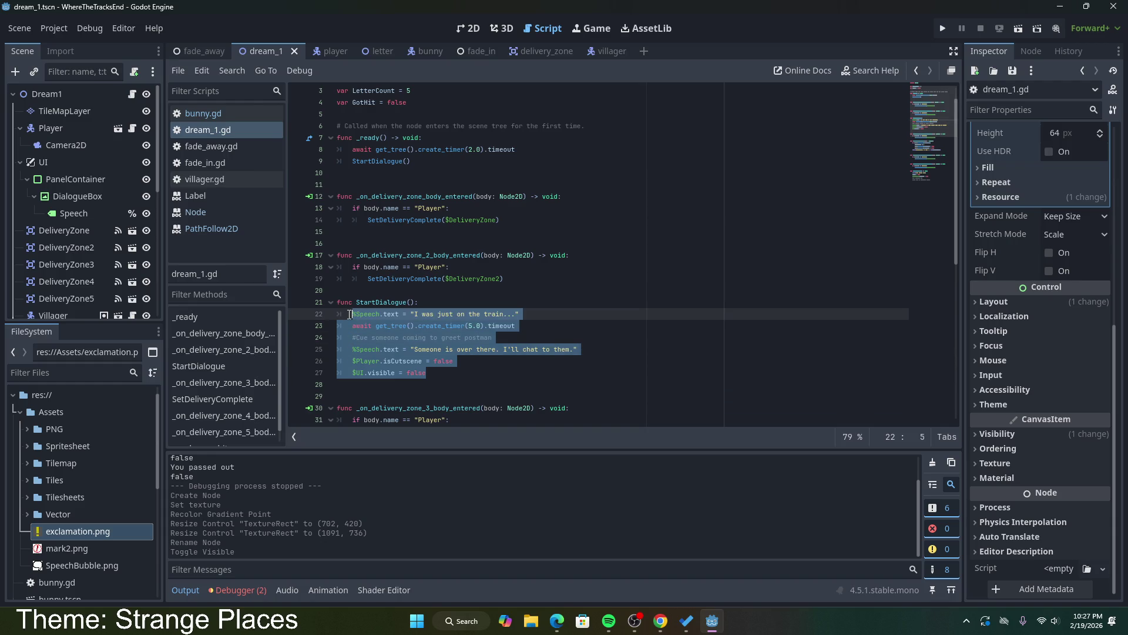
{"action": "scroll", "coordinate": [431, 366], "scroll_direction": "down", "scroll_amount": 9}
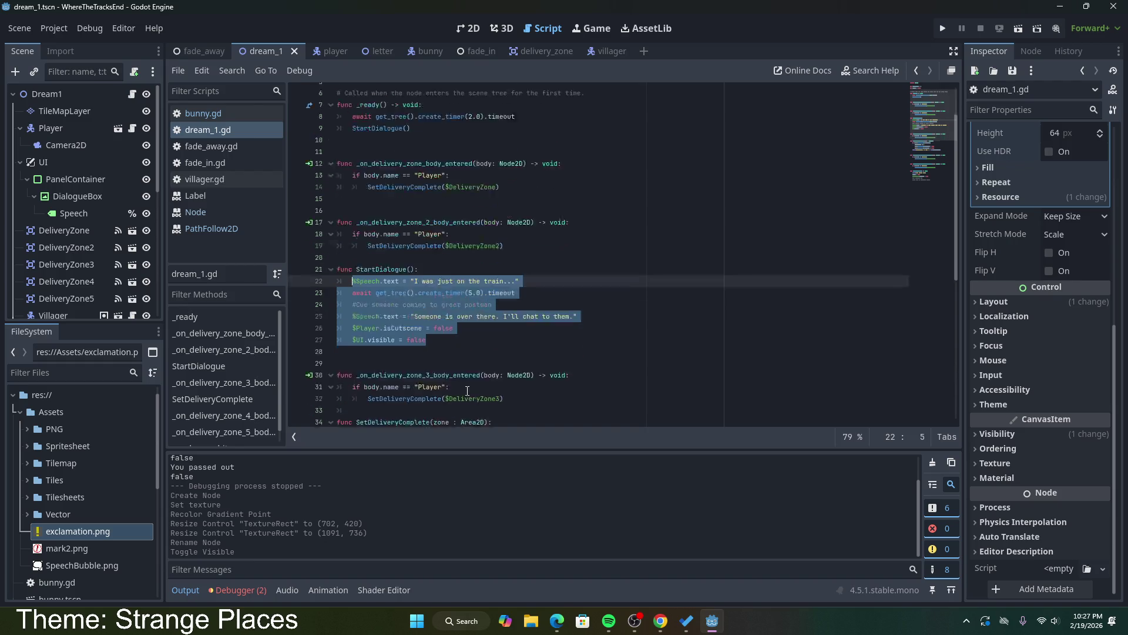
Step: Paste the dialogue lines over #New dialogue box and set $UI.visible = true
{"action": "left_click", "coordinate": [423, 396]}
{"action": "left_click", "coordinate": [420, 382]}
{"action": "type", "text": "%Speech.text = \"Ouch. These bunnies are crazy\" \tawait get_tree().create_timer(5.0).timeout \t#Cue someone coming to greet postman \t%Speech.text = \"Someone is over there. I'll chat to them.\" \t$Player.isCutscene = false \t$UI.visible = false"}
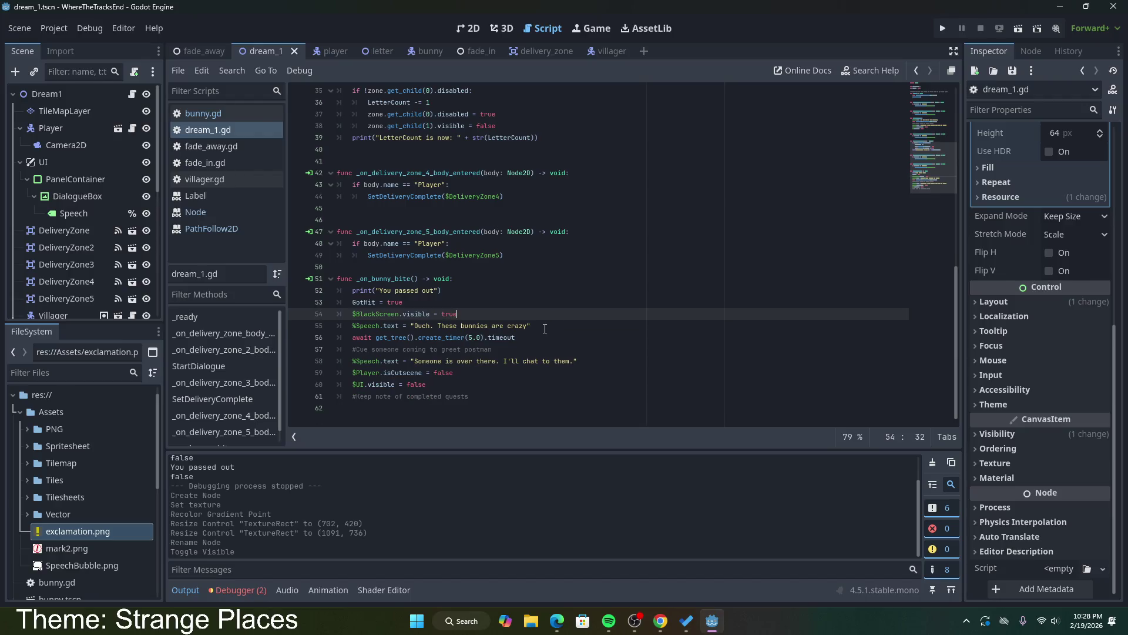
{"action": "left_click", "coordinate": [451, 343]}
{"action": "type", "text": "$UI.visible = false"}
{"action": "double_click", "coordinate": [410, 337]}
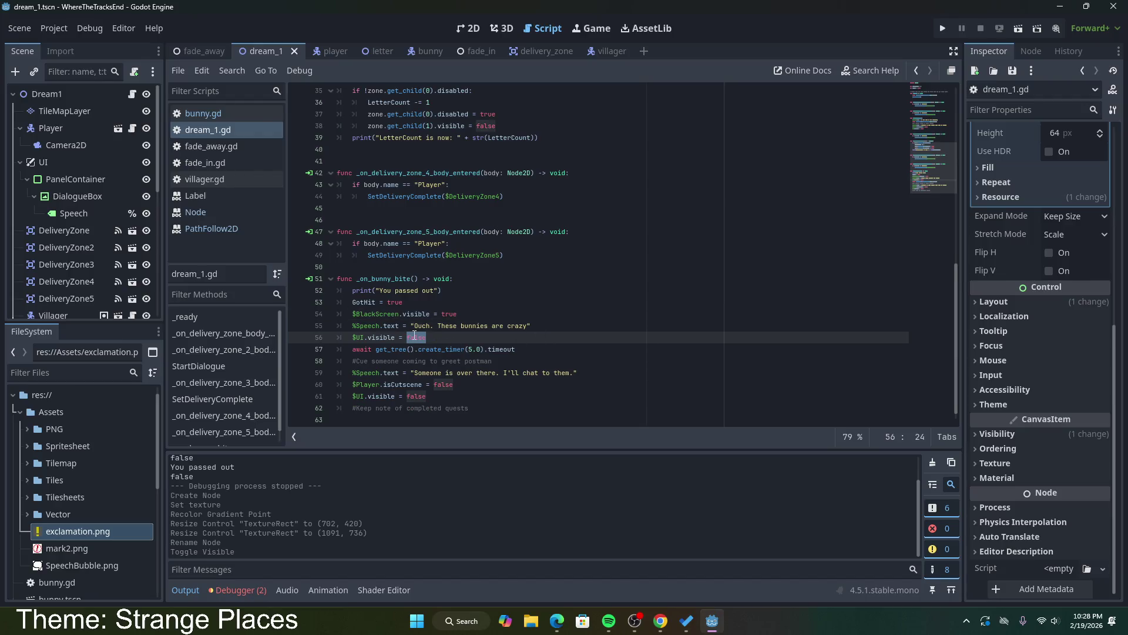
{"action": "type", "text": "true"}
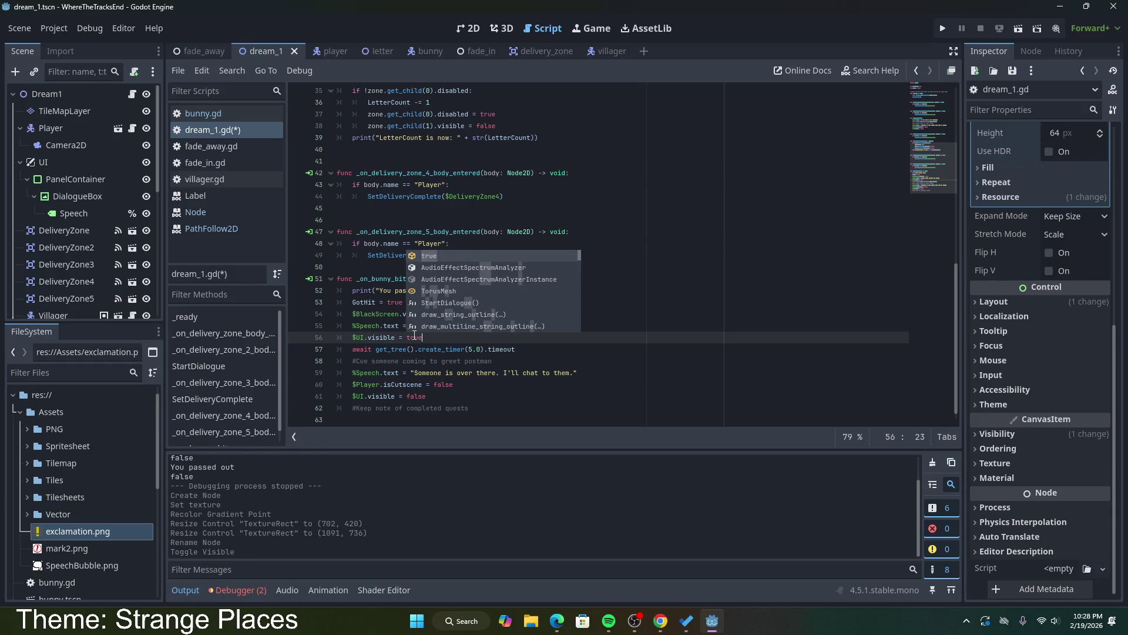
{"action": "key", "text": "ctrl+s"}
Step: Change the create_timer duration from 5.0 to 3.0 seconds
{"action": "left_click", "coordinate": [531, 349]}
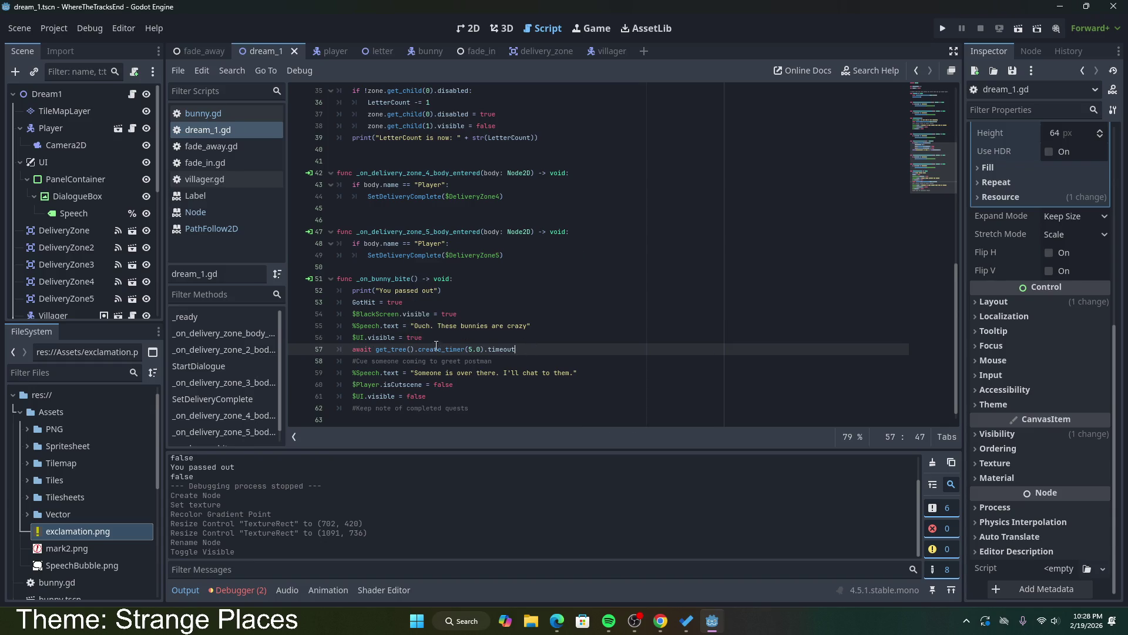
{"action": "left_click", "coordinate": [472, 351]}
{"action": "left_click_drag", "start_coordinate": [472, 351], "coordinate": [470, 351]}
{"action": "type", "text": "3"}
Step: Delete the greet-postman comment and the 'Someone is over there' dialogue line
{"action": "left_click", "coordinate": [459, 359]}
{"action": "left_click_drag", "start_coordinate": [528, 357], "coordinate": [586, 355]}
{"action": "key", "text": "BackSpace"}
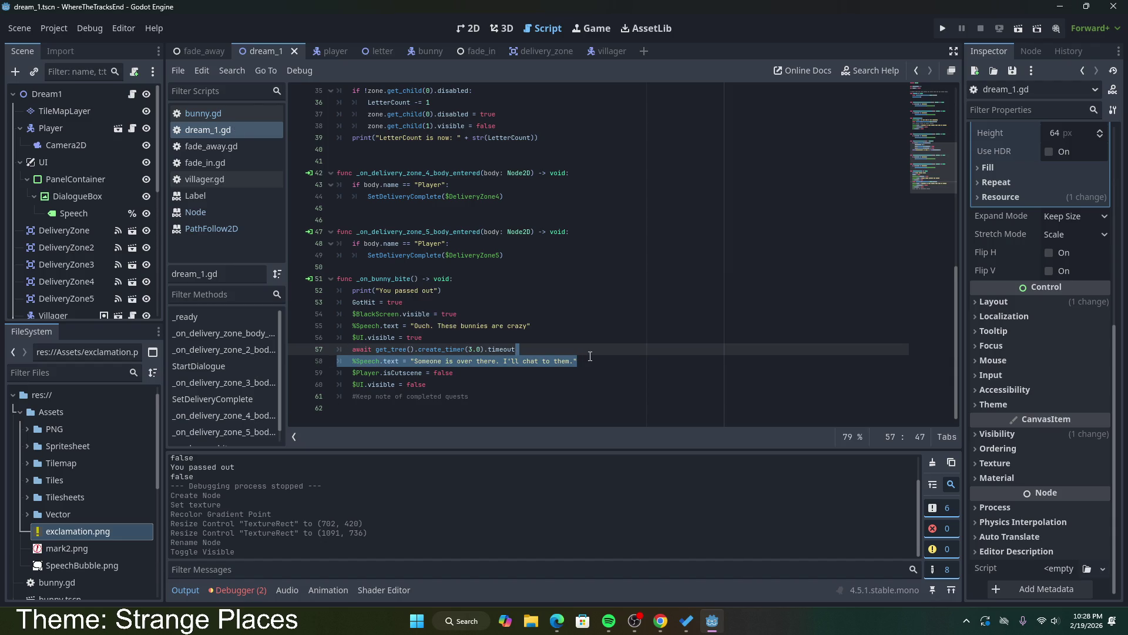
{"action": "key", "text": "BackSpace"}
{"action": "double_click", "coordinate": [452, 362]}
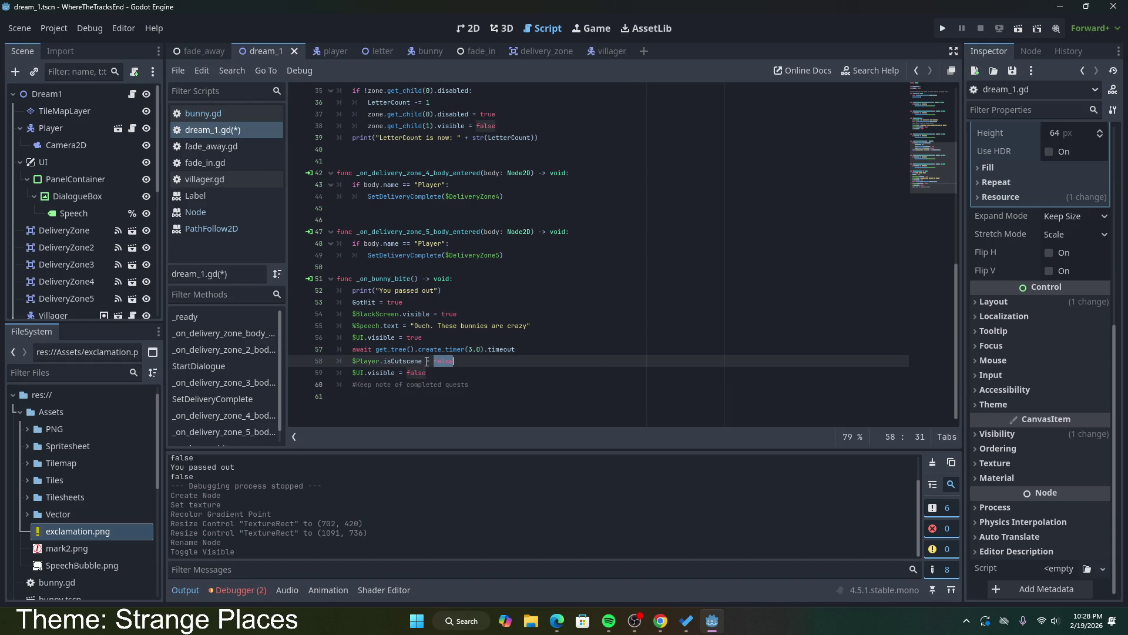
{"action": "left_click", "coordinate": [327, 55]}
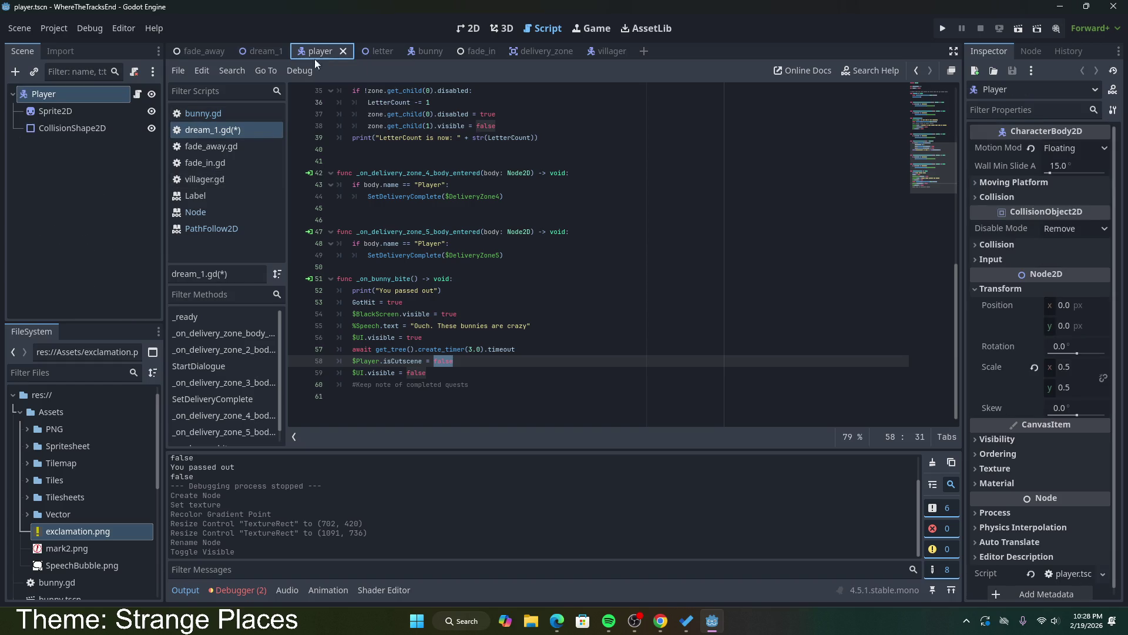
Step: Check isCutscene in the player script, then select the $Player.isCutscene = false line in dream_1.gd
{"action": "left_click", "coordinate": [138, 95]}
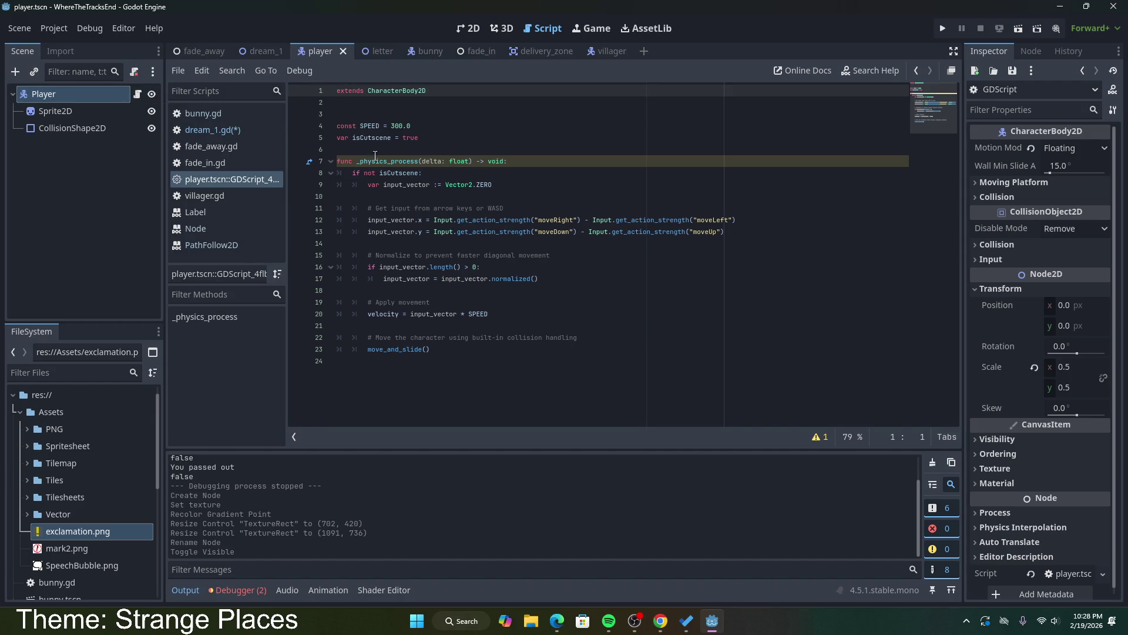
{"action": "left_click", "coordinate": [247, 51]}
{"action": "left_click", "coordinate": [214, 129]}
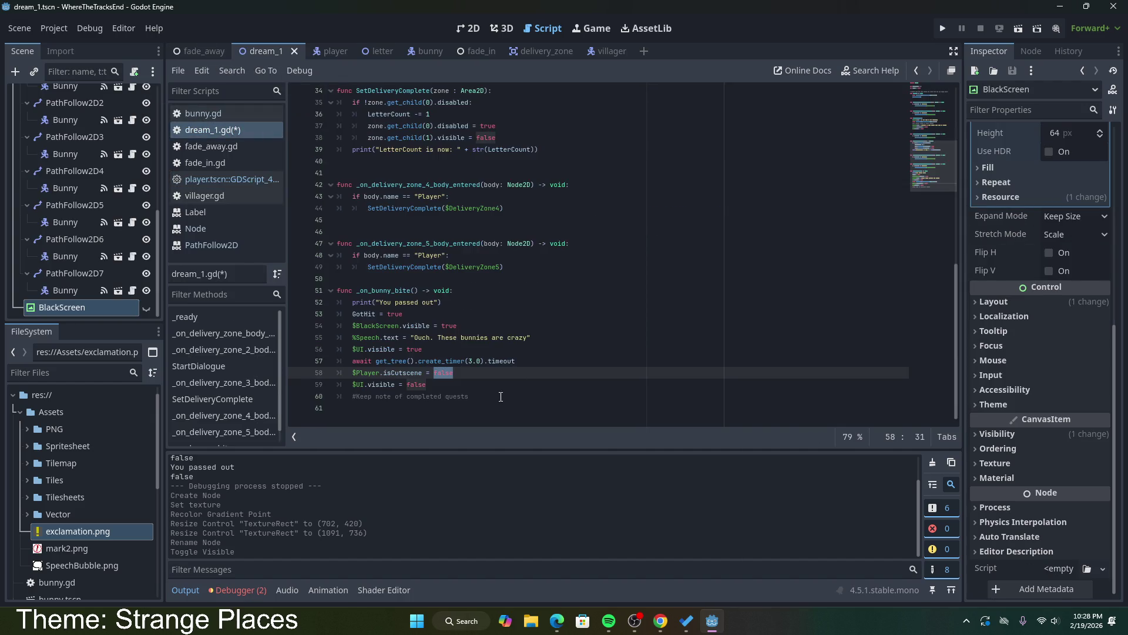
{"action": "left_click_drag", "start_coordinate": [453, 373], "coordinate": [355, 370]}
{"action": "key", "text": "ctrl+c"}
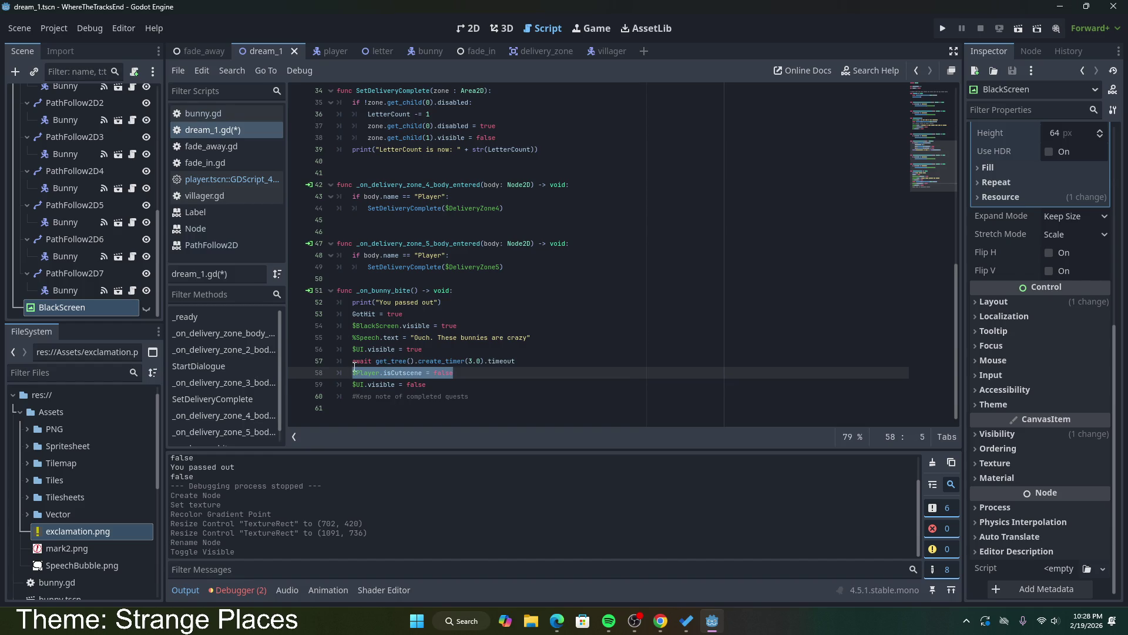
Step: Paste the isCutscene line on a new line after GotHit = true
{"action": "left_click", "coordinate": [504, 291]}
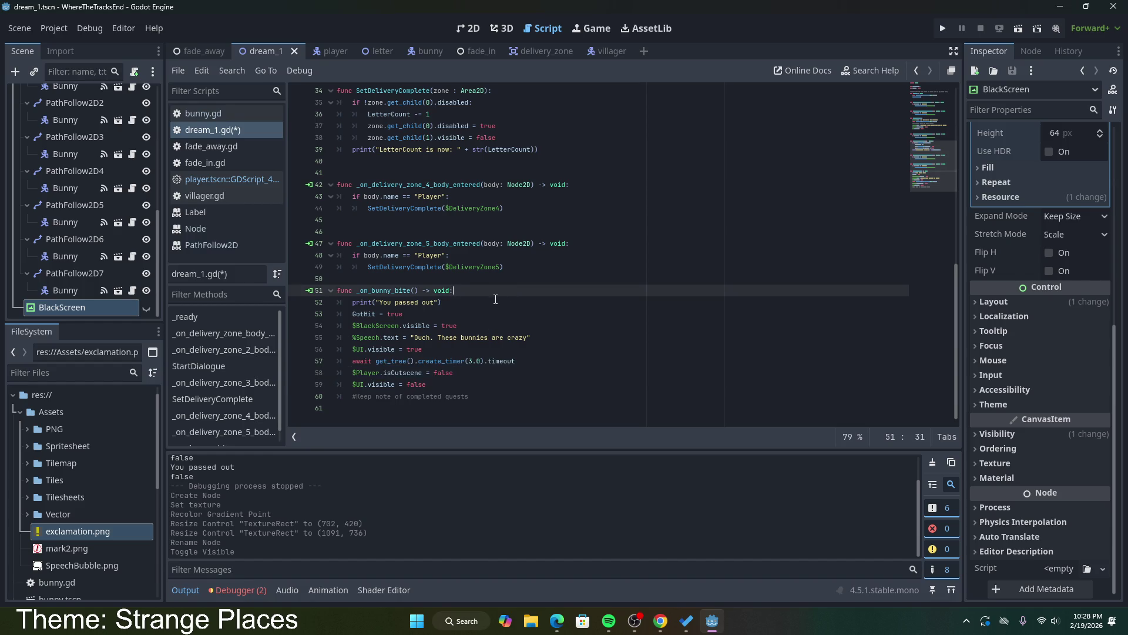
{"action": "left_click", "coordinate": [492, 303]}
{"action": "left_click", "coordinate": [485, 314]}
{"action": "key", "text": "Return"}
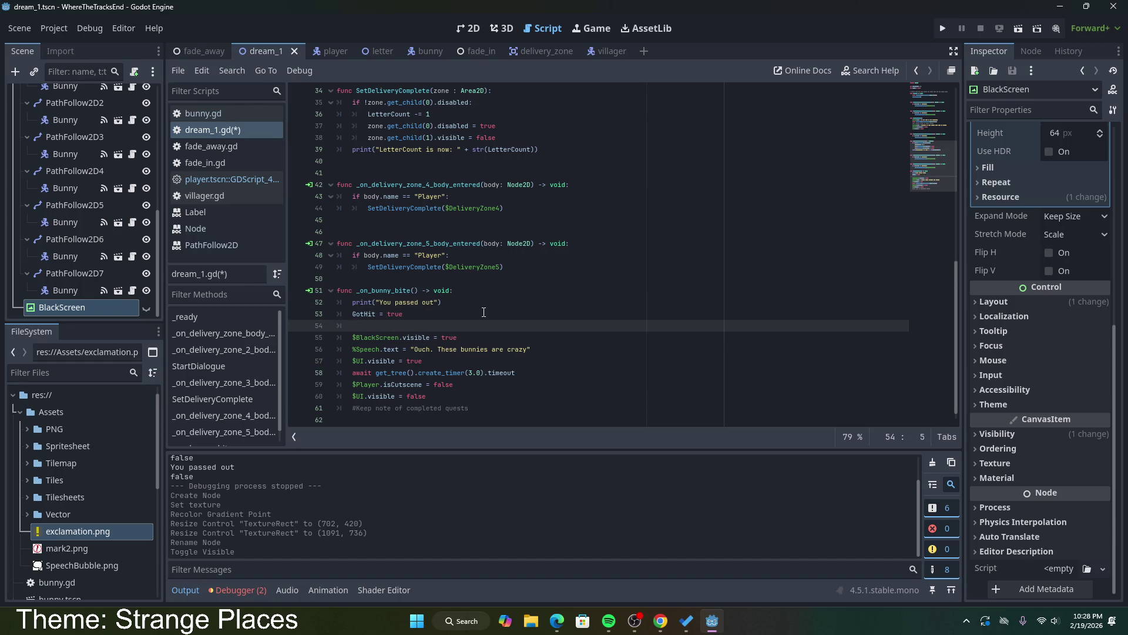
{"action": "key", "text": "ctrl+v"}
{"action": "double_click", "coordinate": [446, 327]}
Step: Set the pasted isCutscene to true and remove the GotHit variable declaration
{"action": "type", "text": "true"}
{"action": "scroll", "coordinate": [426, 265], "scroll_direction": "up", "scroll_amount": 10}
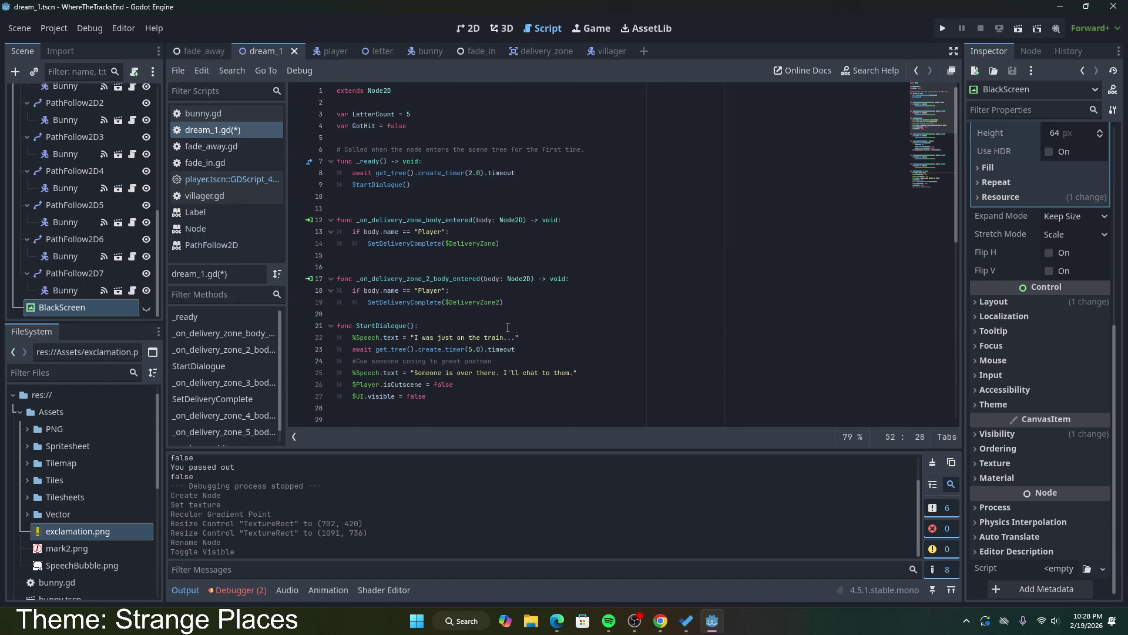
{"action": "left_click", "coordinate": [424, 125]}
{"action": "left_click", "coordinate": [424, 115]}
{"action": "key", "text": "ctrl+s"}
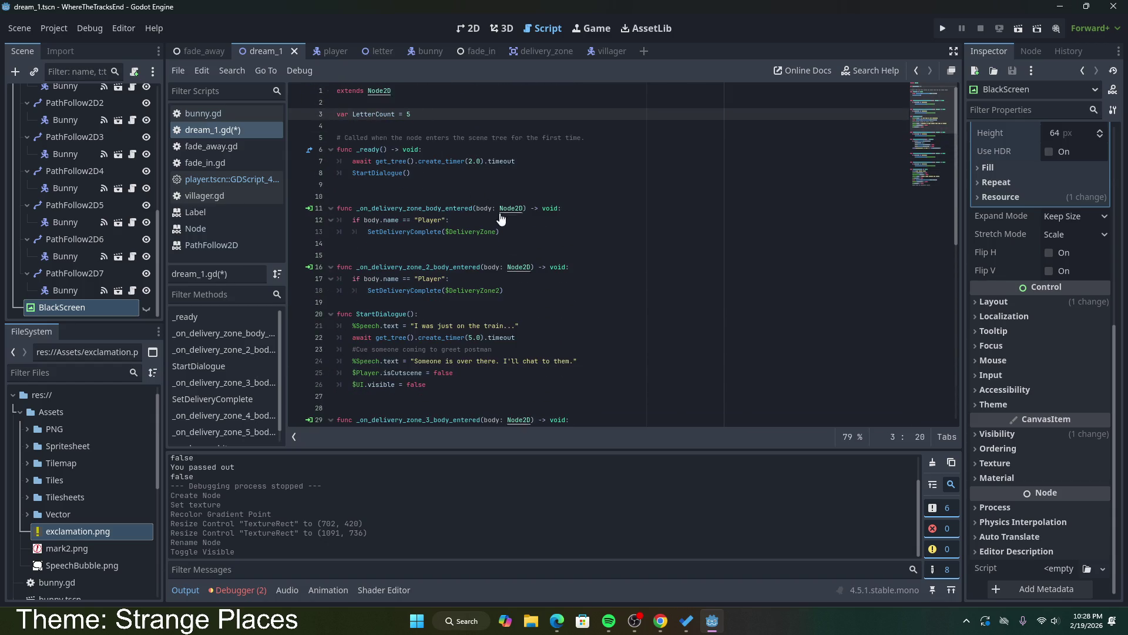
Step: Review the bite function's lines, delete the trailing completed-quests comment, and save
{"action": "scroll", "coordinate": [528, 303], "scroll_direction": "down", "scroll_amount": 7}
{"action": "scroll", "coordinate": [528, 302], "scroll_direction": "down", "scroll_amount": 4}
{"action": "left_click_drag", "start_coordinate": [449, 314], "coordinate": [350, 315]}
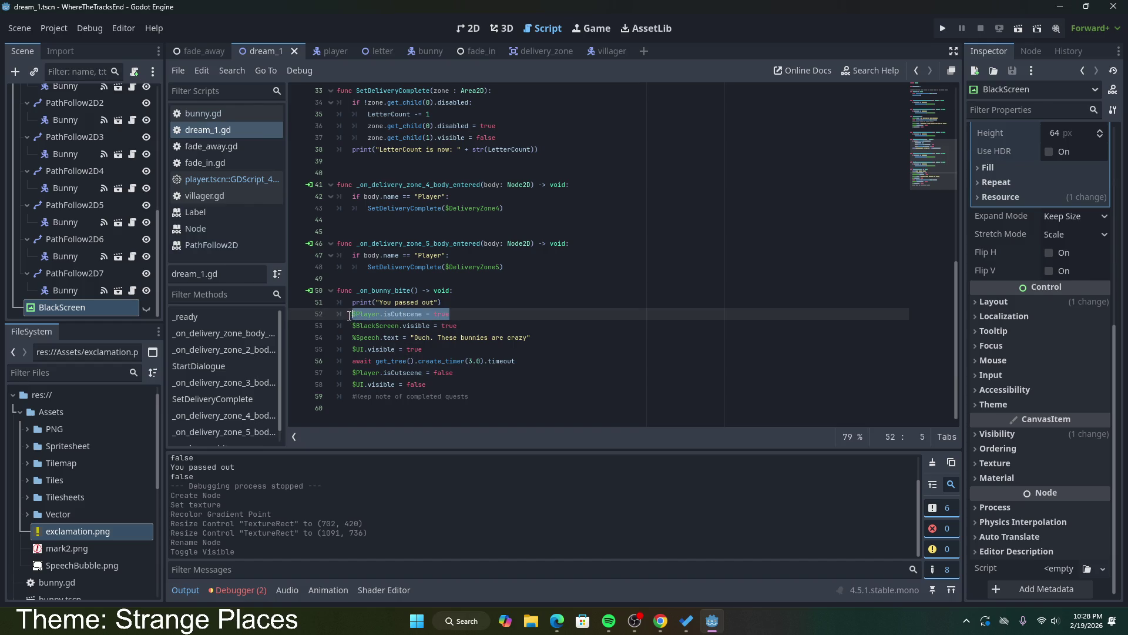
{"action": "left_click_drag", "start_coordinate": [457, 325], "coordinate": [344, 327]}
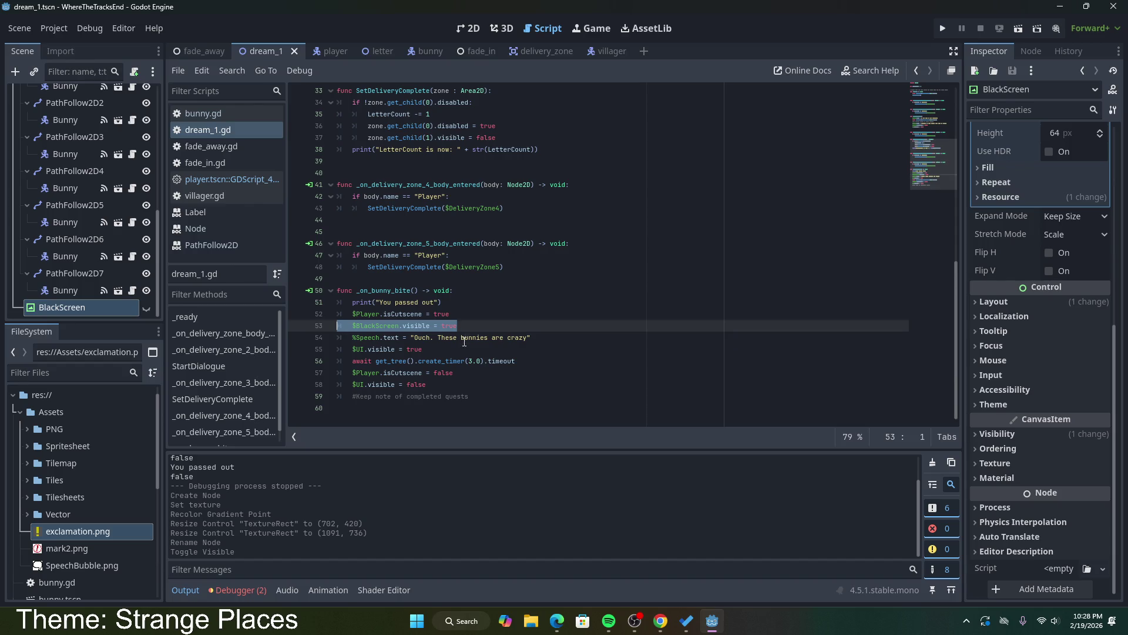
{"action": "mouse_move", "coordinate": [483, 337]}
{"action": "left_mouse_down"}
{"action": "mouse_move", "coordinate": [424, 349]}
{"action": "mouse_move", "coordinate": [346, 337]}
{"action": "left_mouse_up"}
{"action": "mouse_move", "coordinate": [423, 349]}
{"action": "left_mouse_down"}
{"action": "mouse_move", "coordinate": [352, 347]}
{"action": "mouse_move", "coordinate": [351, 335]}
{"action": "left_mouse_up"}
{"action": "left_click", "coordinate": [434, 360]}
{"action": "left_click_drag", "start_coordinate": [423, 386], "coordinate": [351, 379]}
{"action": "left_click", "coordinate": [483, 398]}
{"action": "left_click_drag", "start_coordinate": [483, 398], "coordinate": [480, 390]}
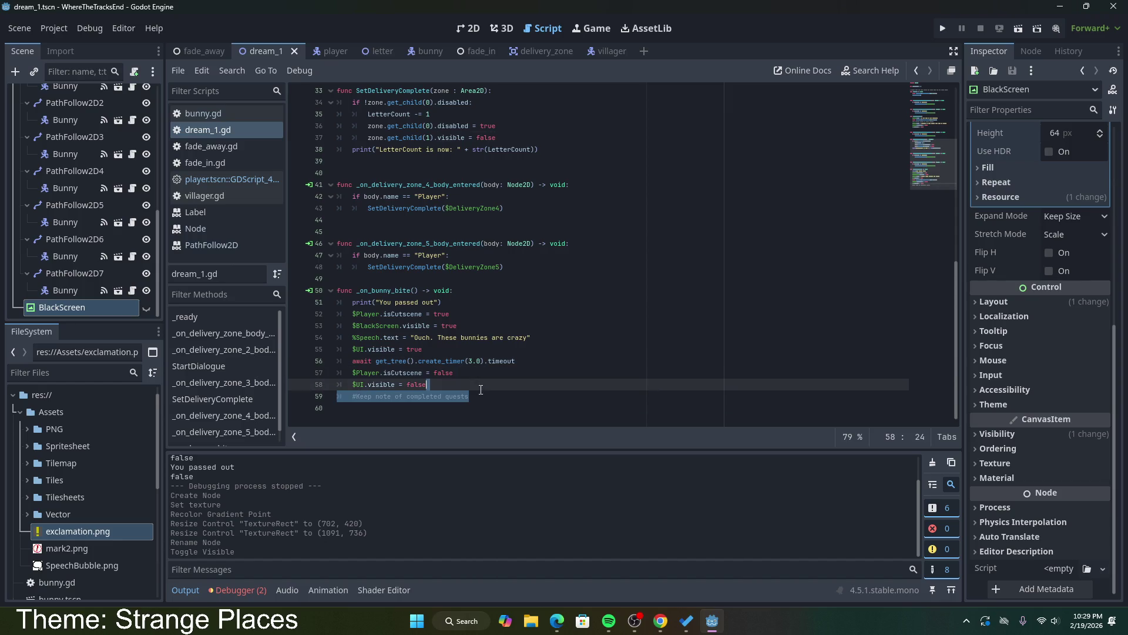
{"action": "key", "text": "BackSpace"}
{"action": "key", "text": "ctrl+s"}
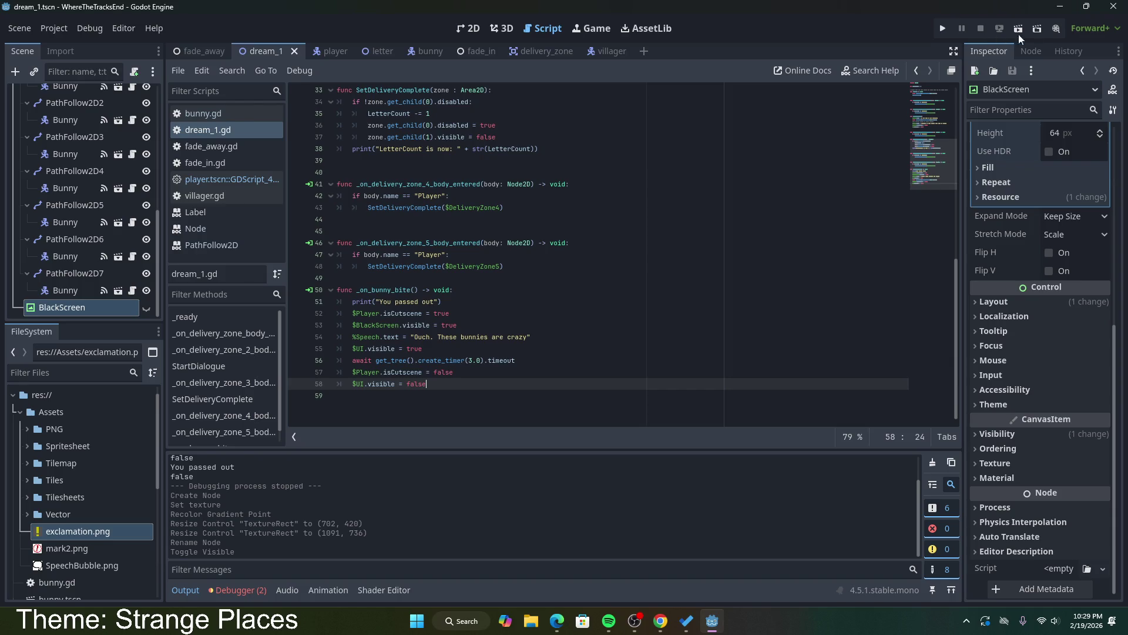
Step: Run the current scene and walk the player into a bunny to trigger the blackout
{"action": "left_click", "coordinate": [1015, 31]}
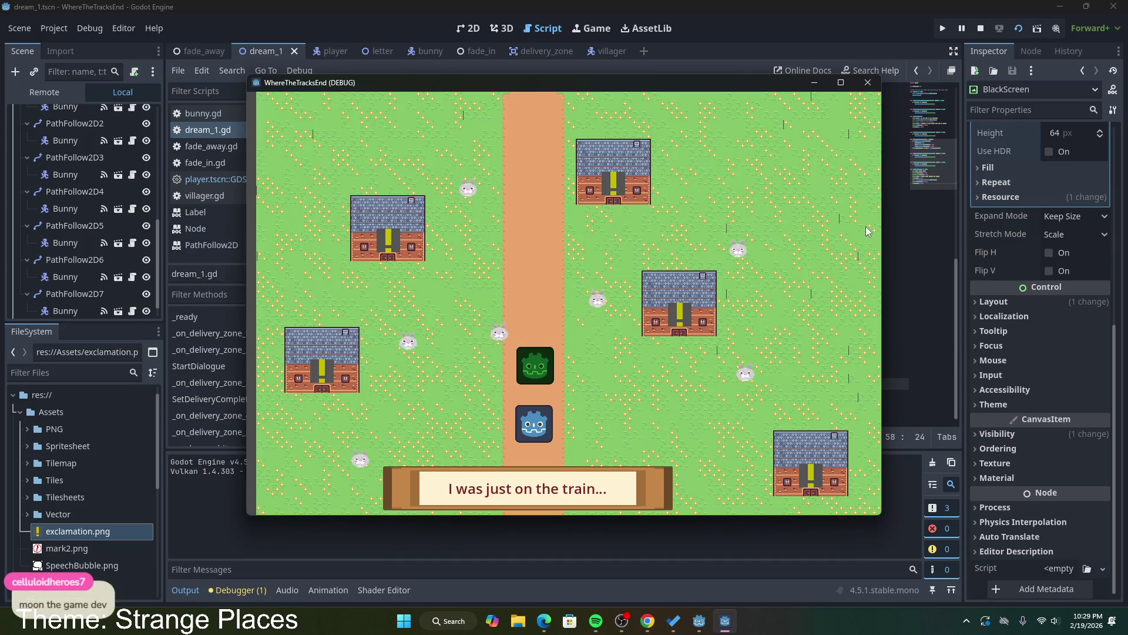
{"action": "key", "text": "Right"}
{"action": "key", "text": "Up"}
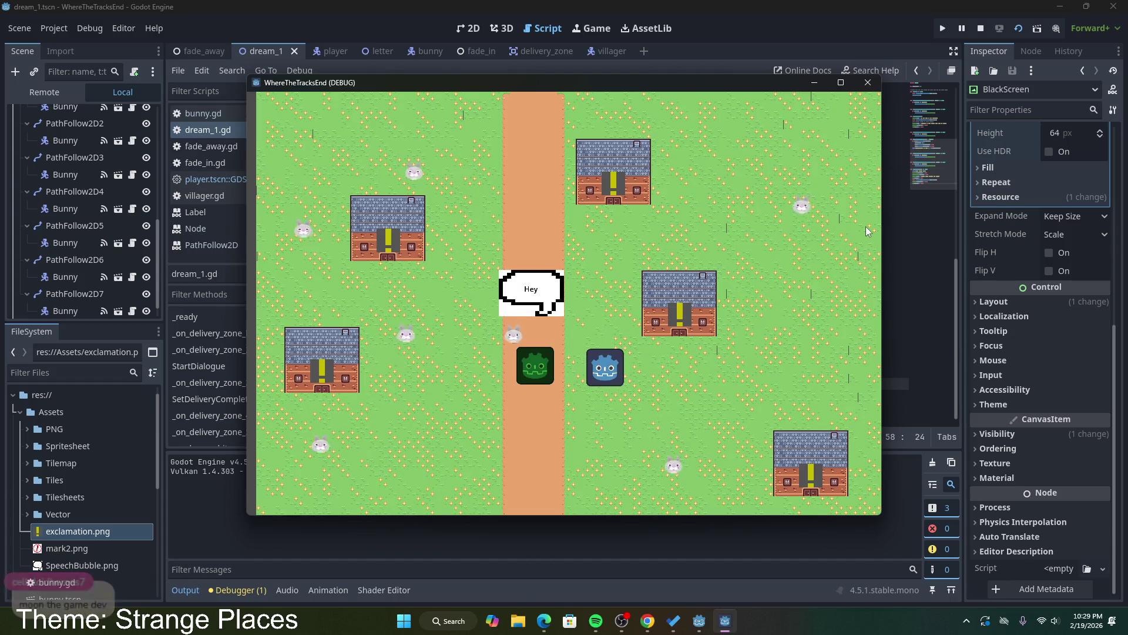
{"action": "key", "text": "Right"}
{"action": "key", "text": "Up"}
{"action": "key", "text": "Left"}
{"action": "key", "text": "Down"}
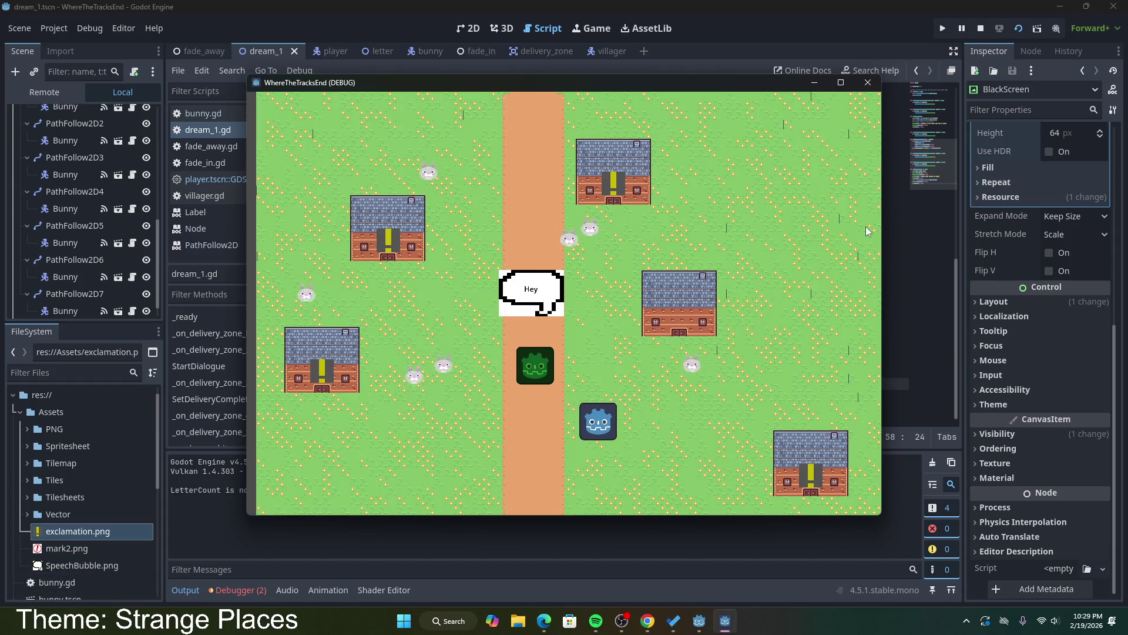
{"action": "key", "text": "Left"}
{"action": "key", "text": "Down"}
{"action": "key", "text": "Up"}
{"action": "key", "text": "Left"}
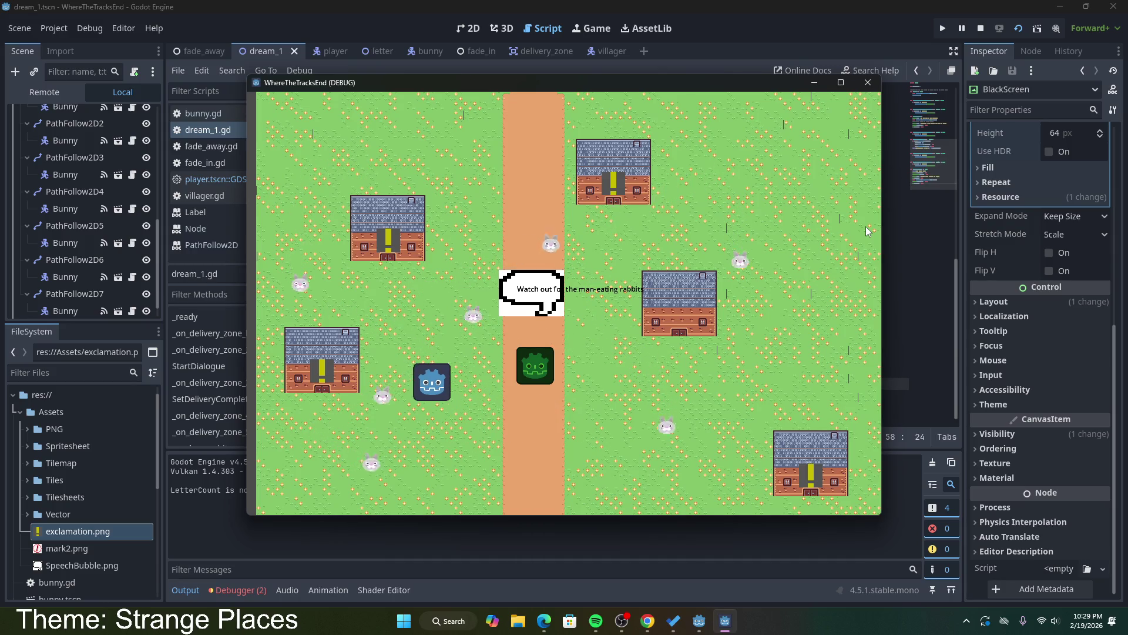
{"action": "key", "text": "Left"}
{"action": "key", "text": "Down"}
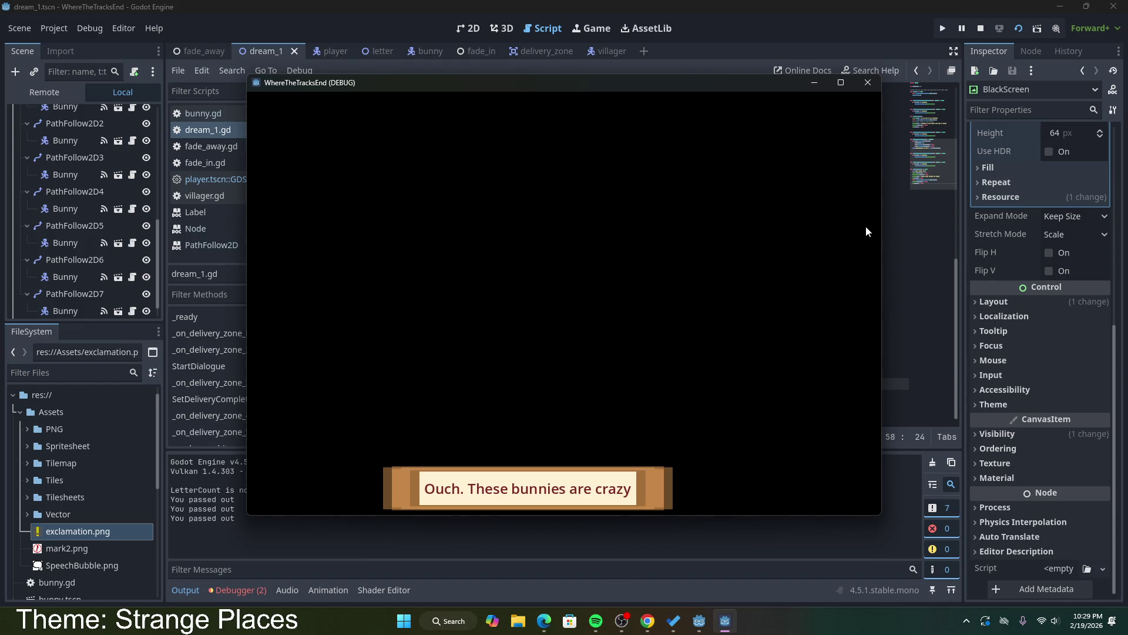
{"action": "left_click", "coordinate": [869, 86]}
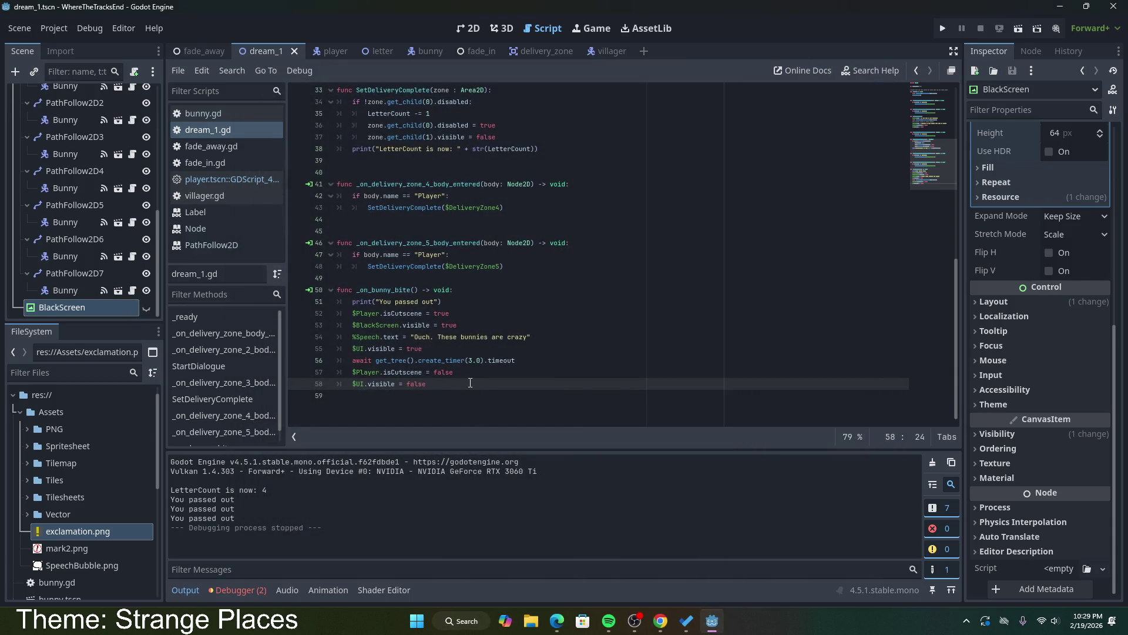
Step: End _on_bunny_bite with an unfinished '$Player.global_position =' line and look up global_position's documentation
{"action": "scroll", "coordinate": [478, 377], "scroll_direction": "up", "scroll_amount": 5}
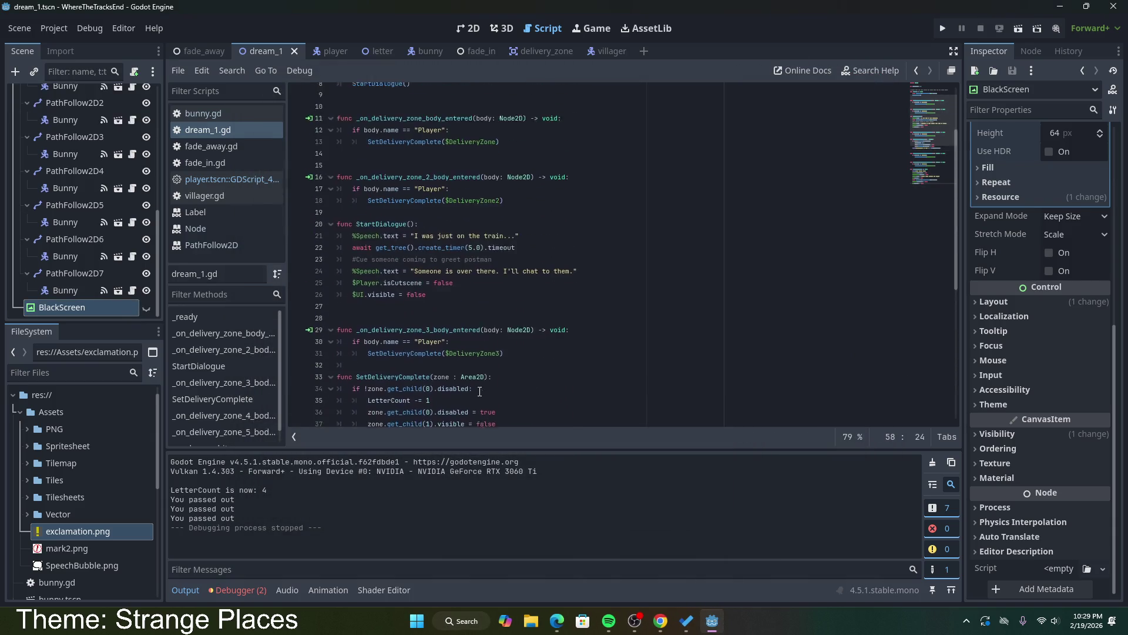
{"action": "scroll", "coordinate": [479, 385], "scroll_direction": "down", "scroll_amount": 4}
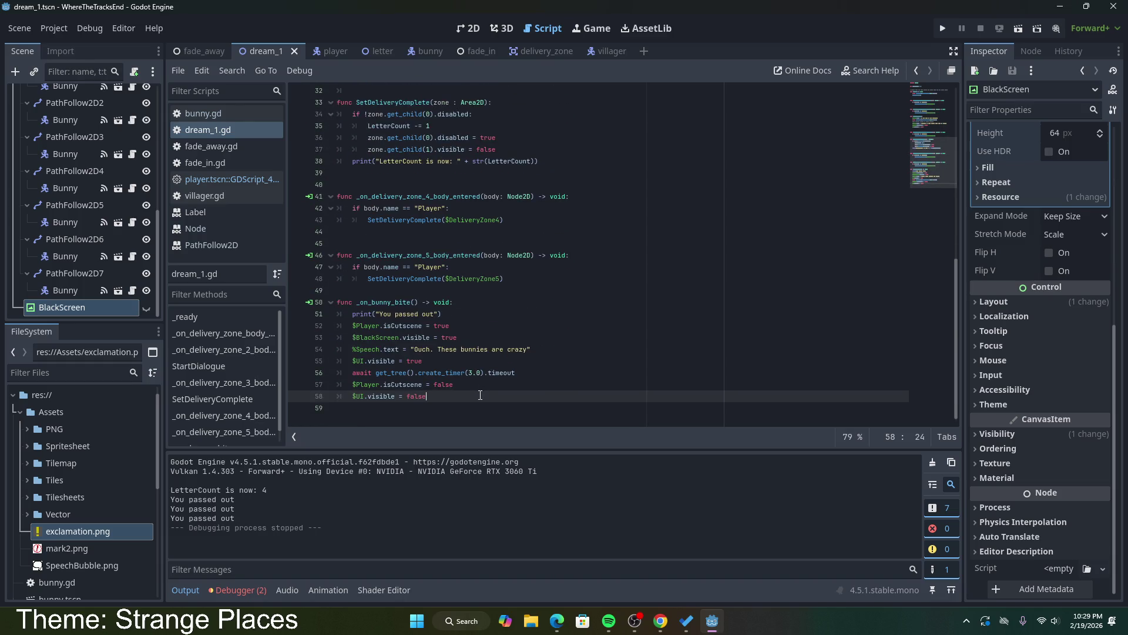
{"action": "key", "text": "Return"}
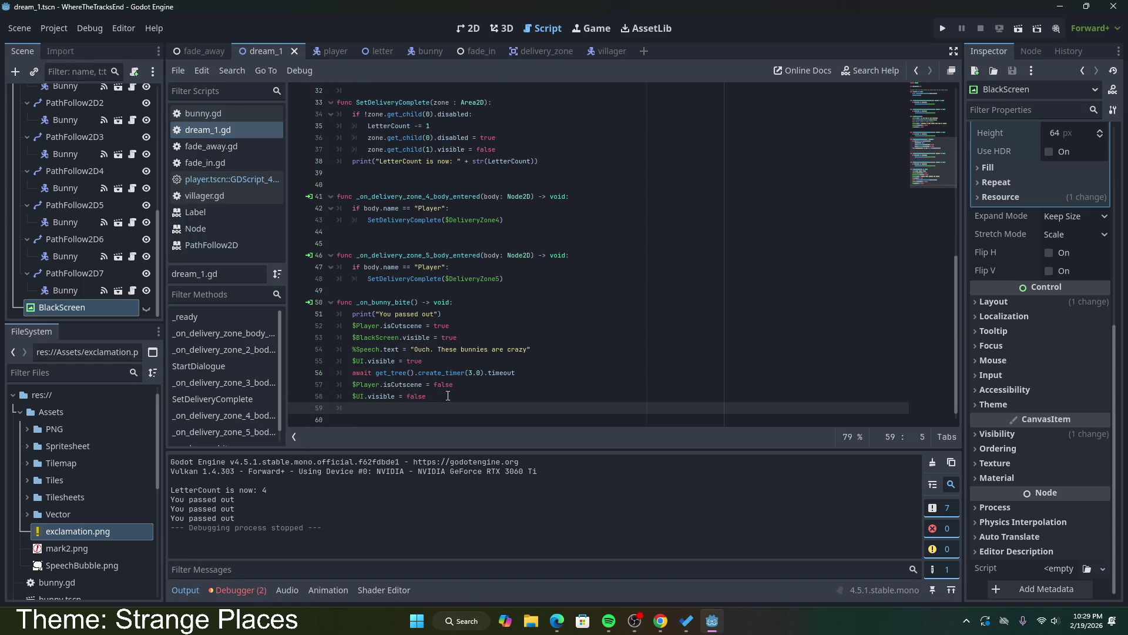
{"action": "type", "text": "$Player."}
{"action": "type", "text": "gl"}
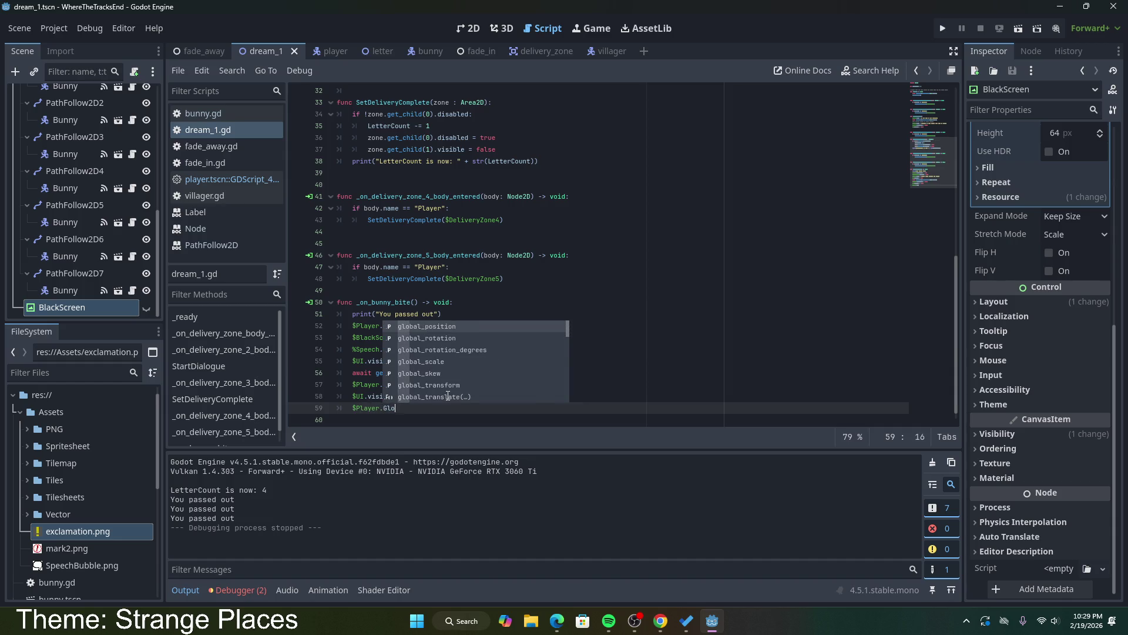
{"action": "key", "text": "Return"}
{"action": "type", "text": "="}
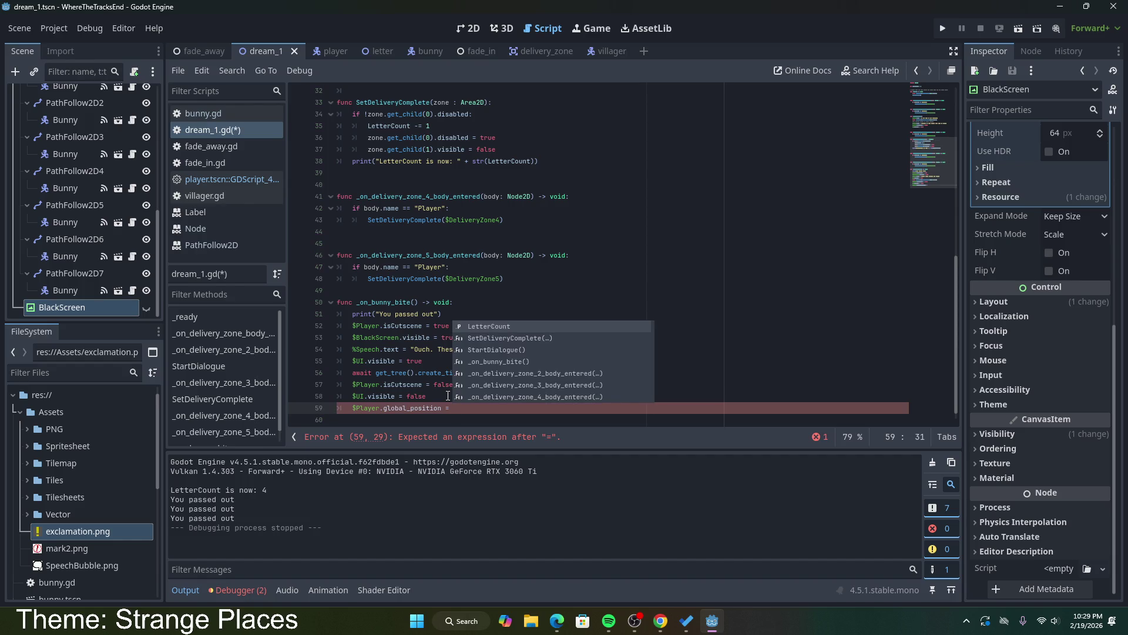
{"action": "left_click", "coordinate": [415, 408], "text": "ctrl"}
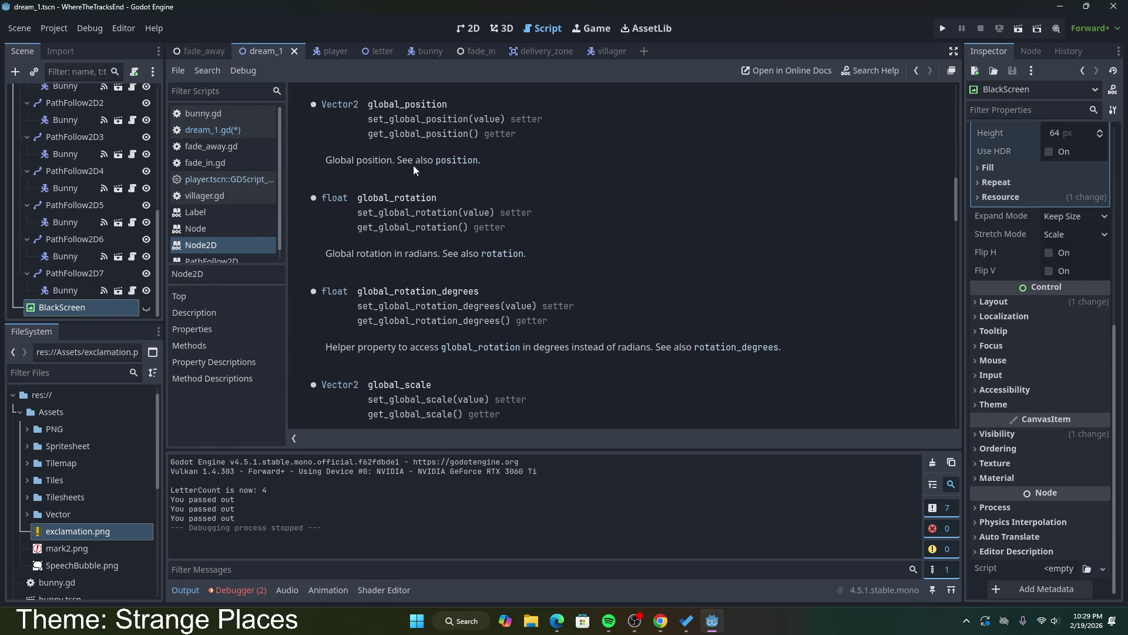
{"action": "left_click_drag", "start_coordinate": [423, 130], "coordinate": [517, 134]}
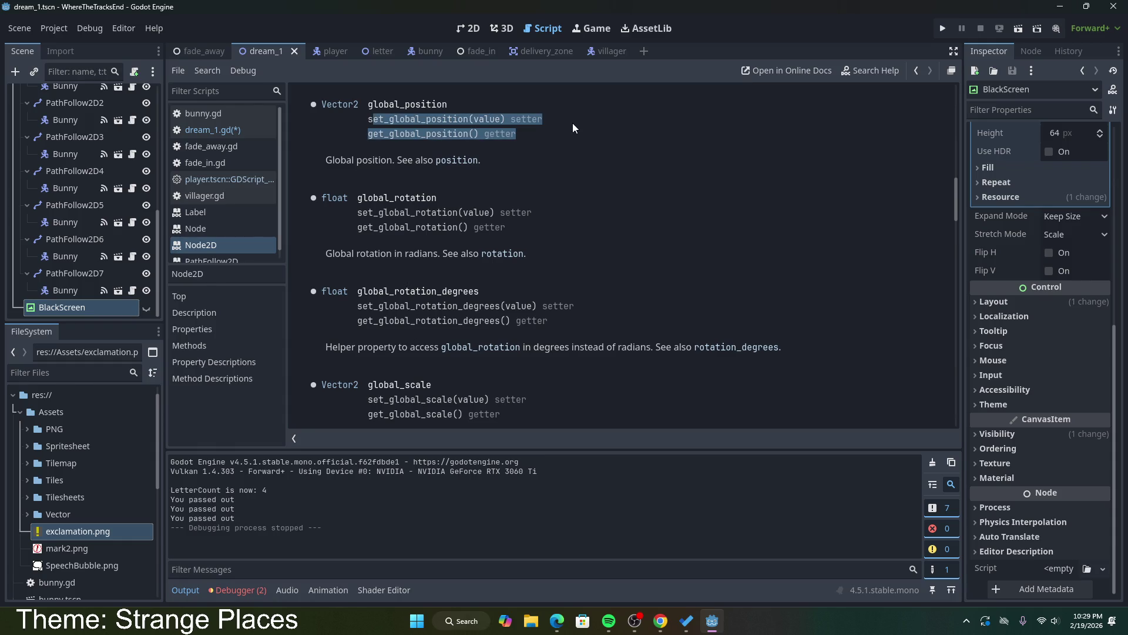
{"action": "left_click_drag", "start_coordinate": [326, 159], "coordinate": [463, 160]}
{"action": "left_click", "coordinate": [463, 161]}
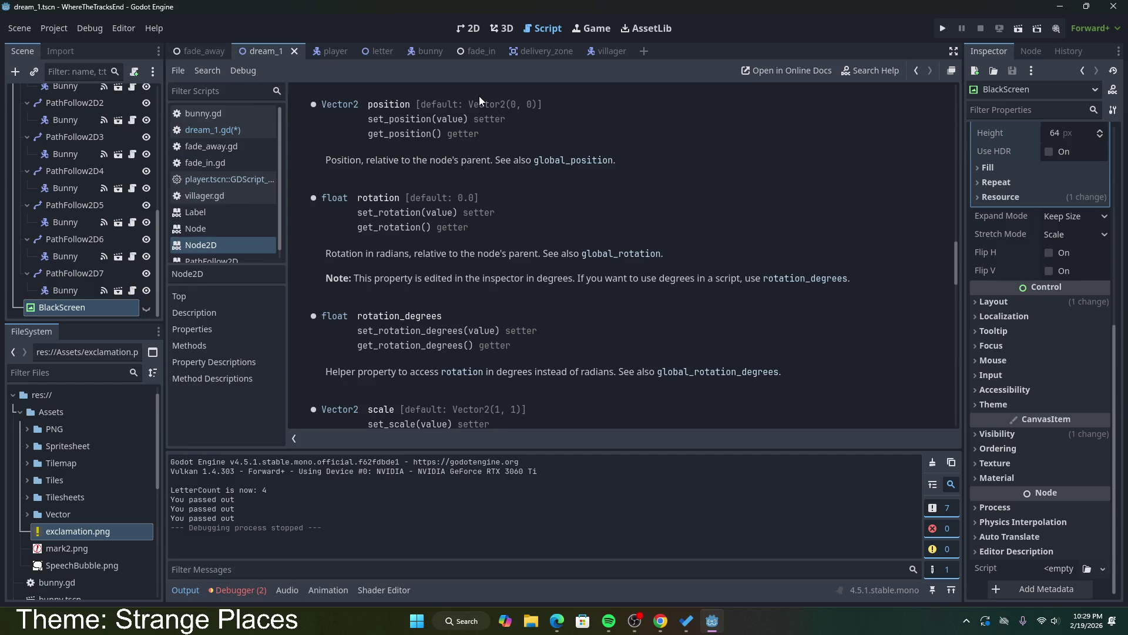
{"action": "left_click_drag", "start_coordinate": [469, 106], "coordinate": [537, 106]}
{"action": "key", "text": "ctrl+c"}
{"action": "left_click", "coordinate": [213, 130]}
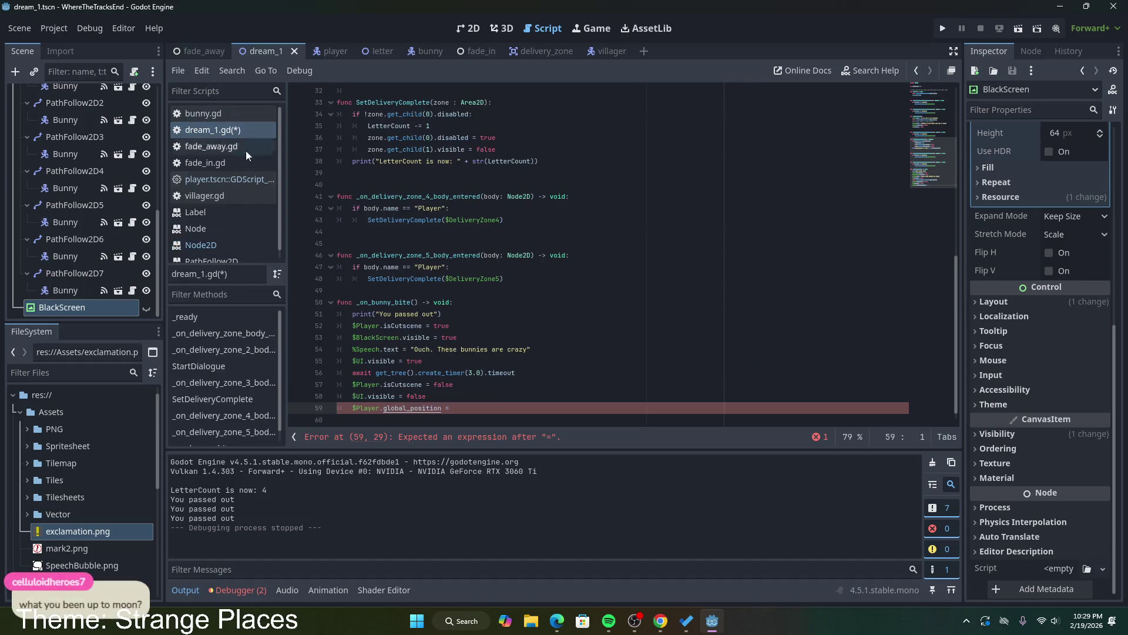
Step: Reset the Player to Vector2(489.0, 565.0), copying the position from the Player's Inspector
{"action": "key", "text": "ctrl+v"}
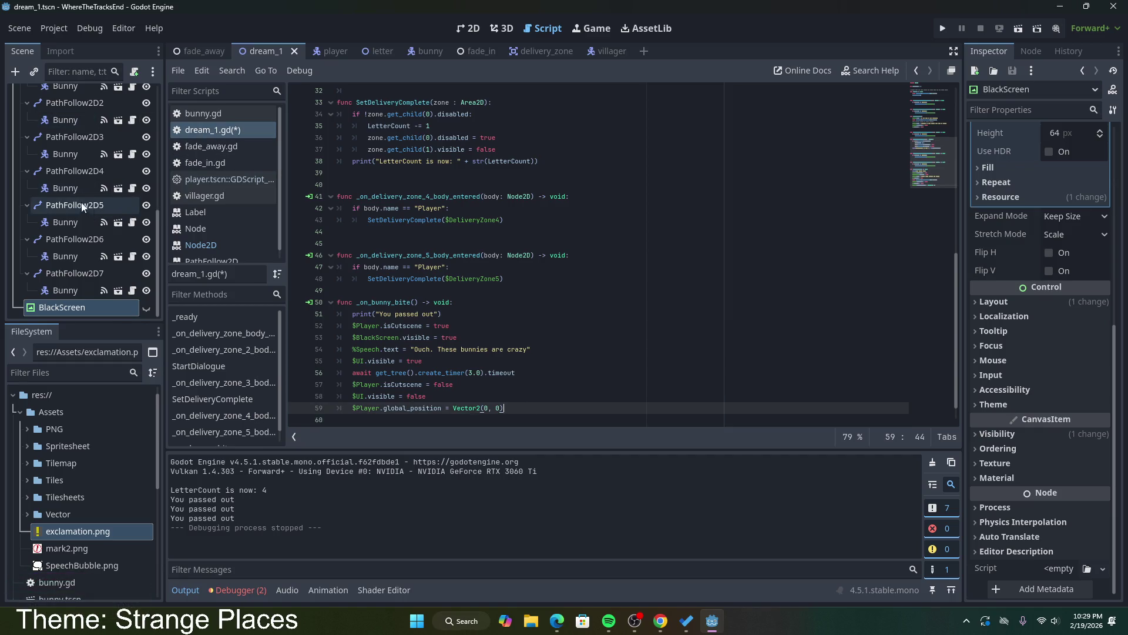
{"action": "scroll", "coordinate": [76, 171], "scroll_direction": "up", "scroll_amount": 5}
{"action": "scroll", "coordinate": [75, 171], "scroll_direction": "up", "scroll_amount": 1}
{"action": "left_click", "coordinate": [71, 132]}
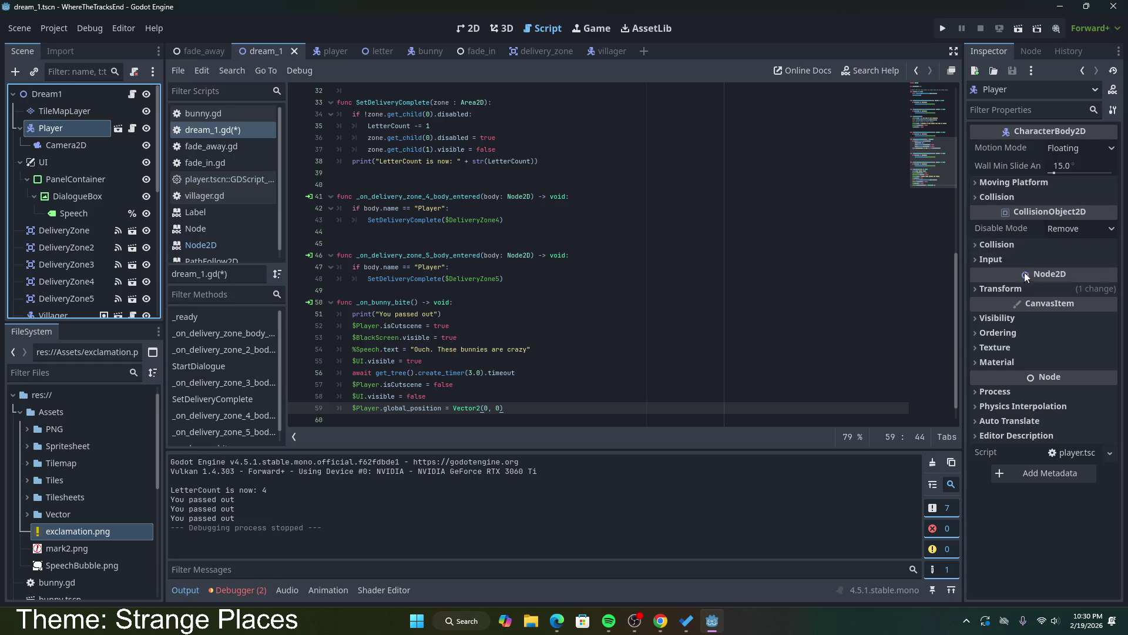
{"action": "left_click", "coordinate": [1026, 288]}
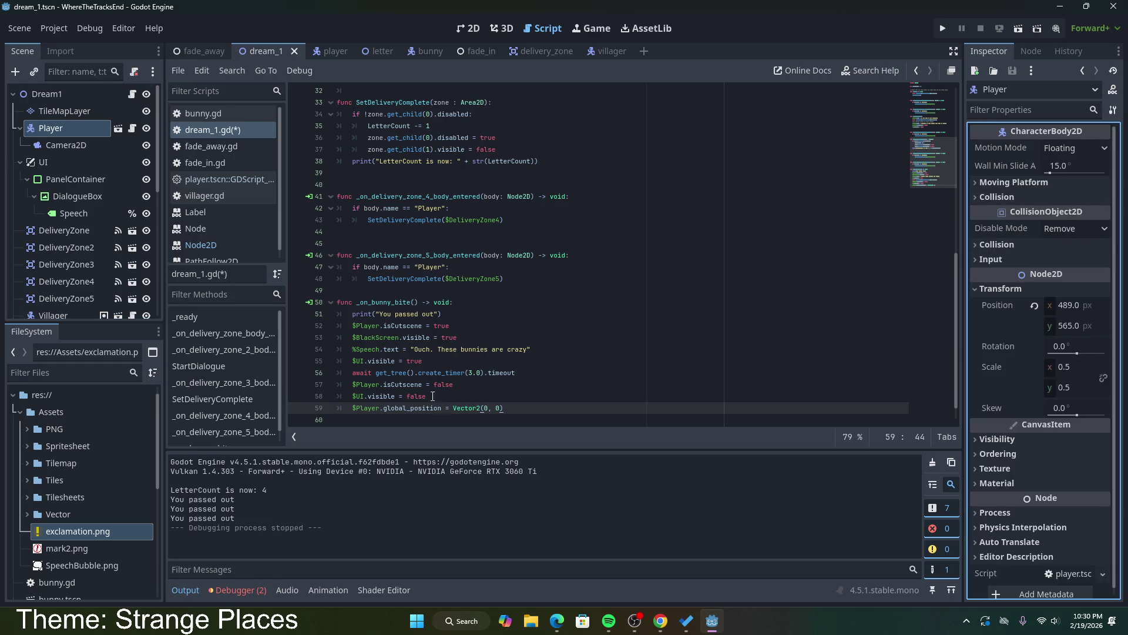
{"action": "left_click", "coordinate": [485, 409]}
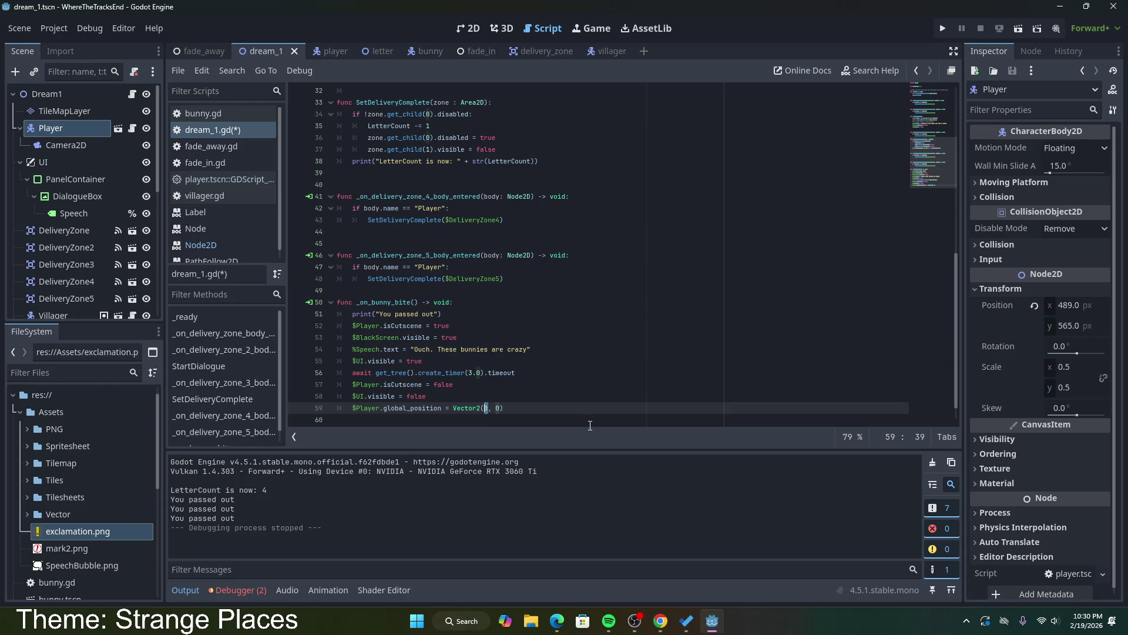
{"action": "type", "text": "489"}
{"action": "double_click", "coordinate": [507, 408]}
{"action": "type", "text": "565"}
{"action": "key", "text": "End"}
{"action": "key", "text": "ctrl+s"}
{"action": "type", "text": ".0"}
{"action": "left_click", "coordinate": [523, 408]}
{"action": "type", "text": ".0"}
{"action": "key", "text": "Up"}
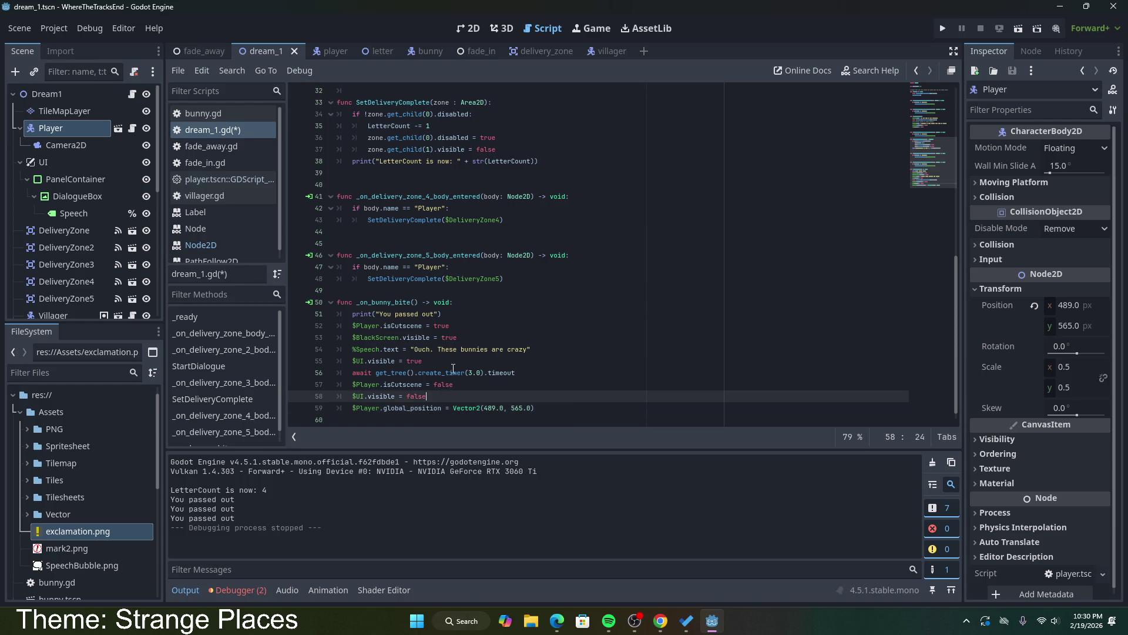
Step: Duplicate the BlackScreen visibility line below the reset, changing it to false
{"action": "left_click_drag", "start_coordinate": [458, 337], "coordinate": [349, 337]}
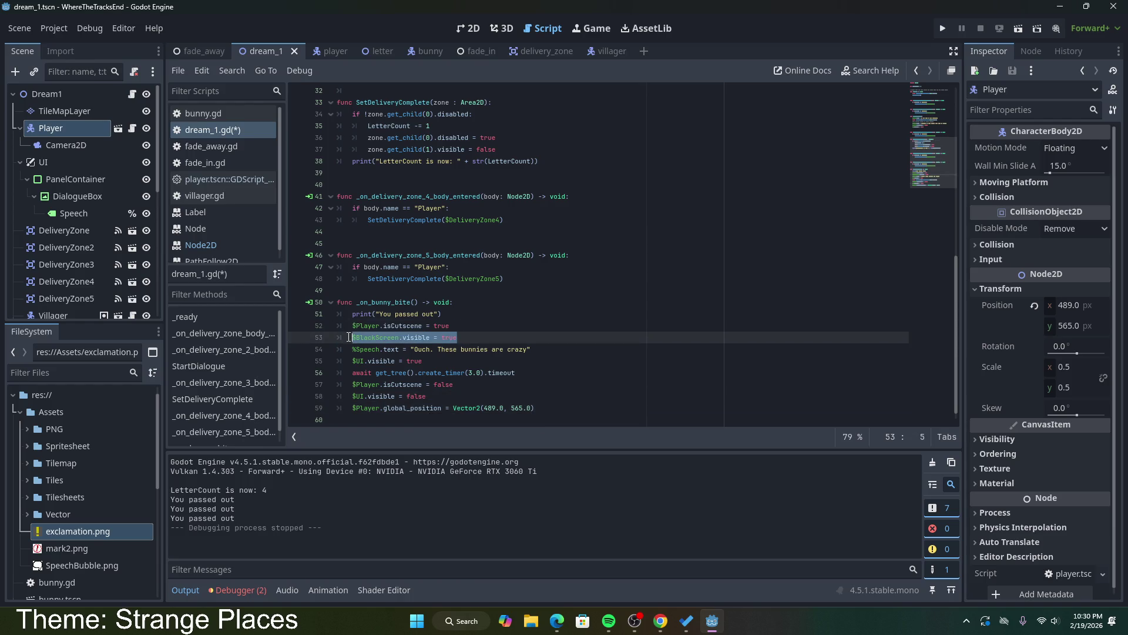
{"action": "key", "text": "ctrl+c"}
{"action": "left_click", "coordinate": [603, 408]}
{"action": "key", "text": "Return"}
{"action": "key", "text": "ctrl+v"}
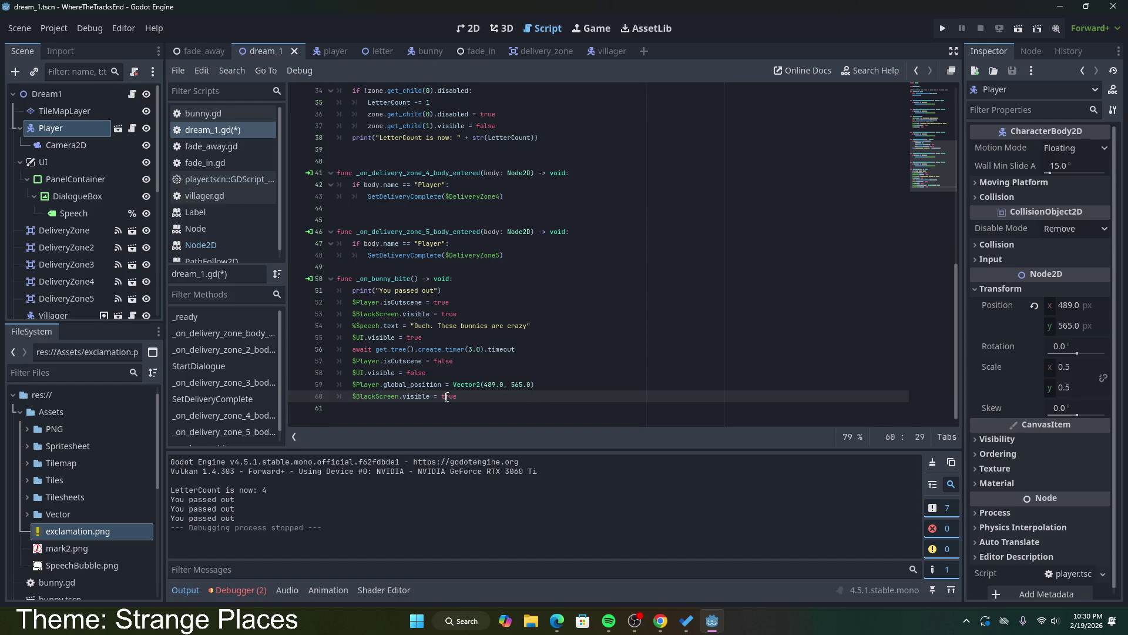
{"action": "double_click", "coordinate": [447, 397]}
{"action": "type", "text": "fals"}
{"action": "left_click", "coordinate": [536, 382]}
Step: Run the scene, walk the player into bunnies to test the blackout and respawn, then stop the game
{"action": "key", "text": "Down"}
{"action": "left_click", "coordinate": [1022, 30]}
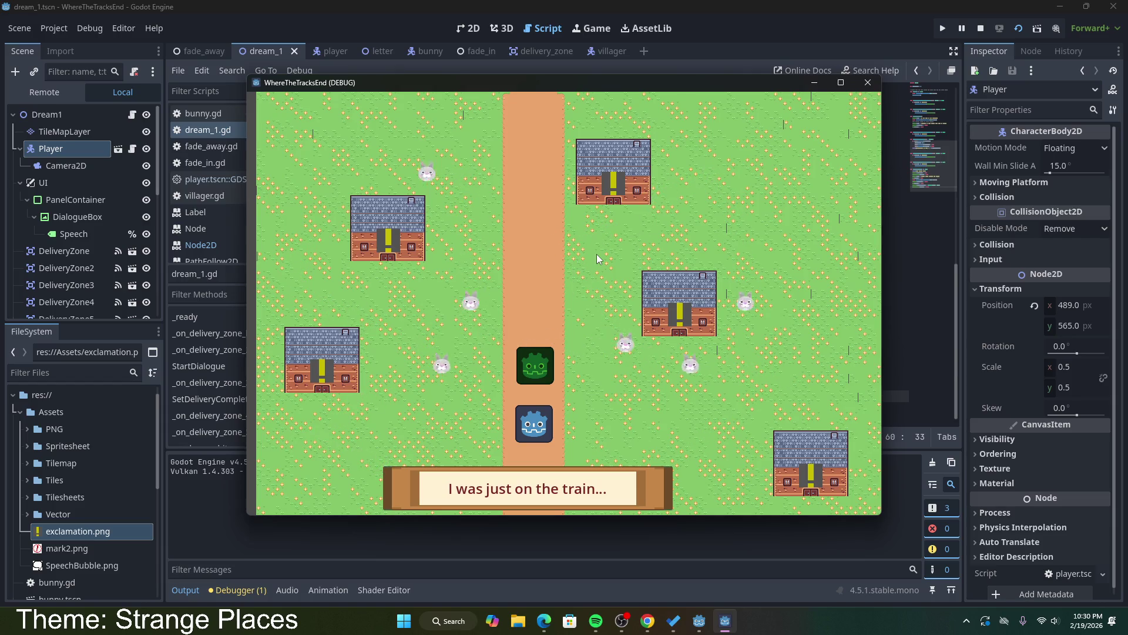
{"action": "key", "text": "Left"}
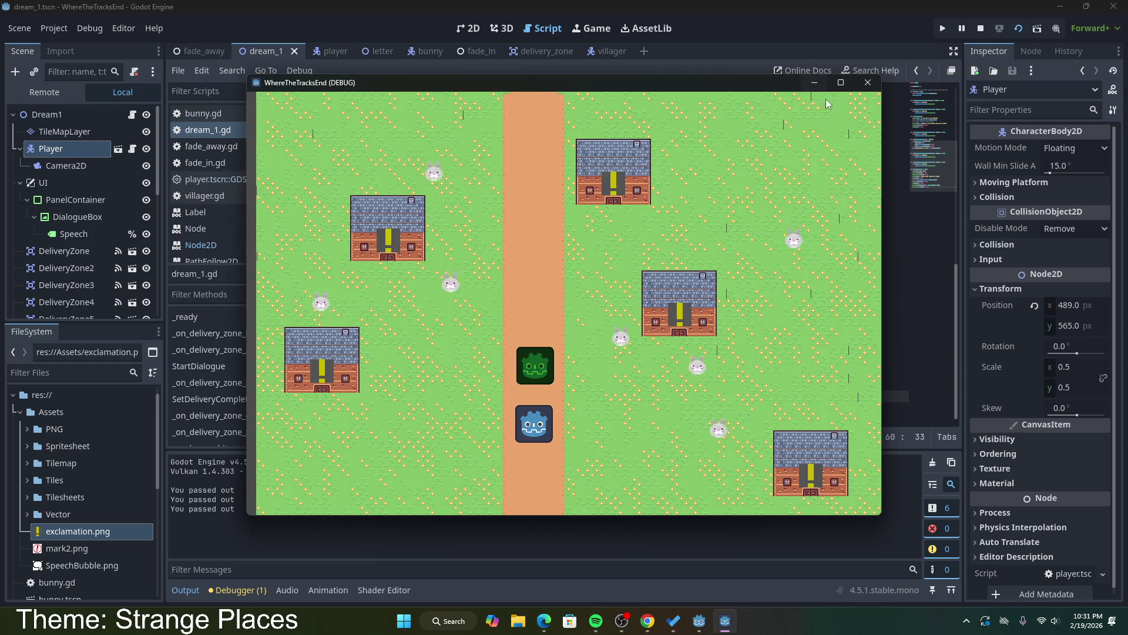
{"action": "key", "text": "Left"}
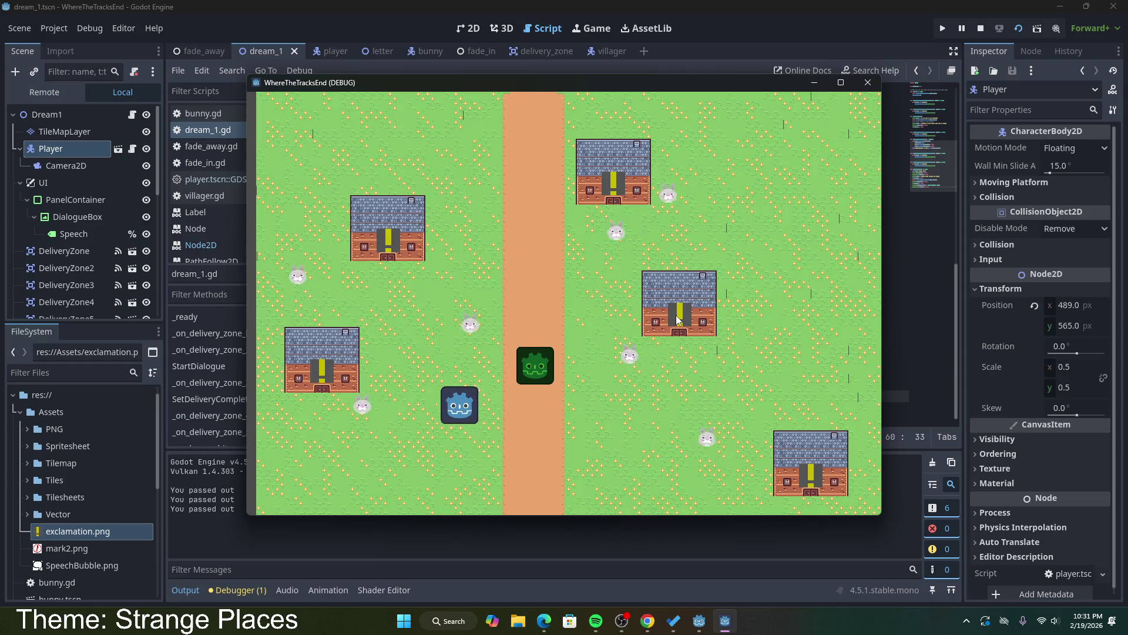
{"action": "key", "text": "Right"}
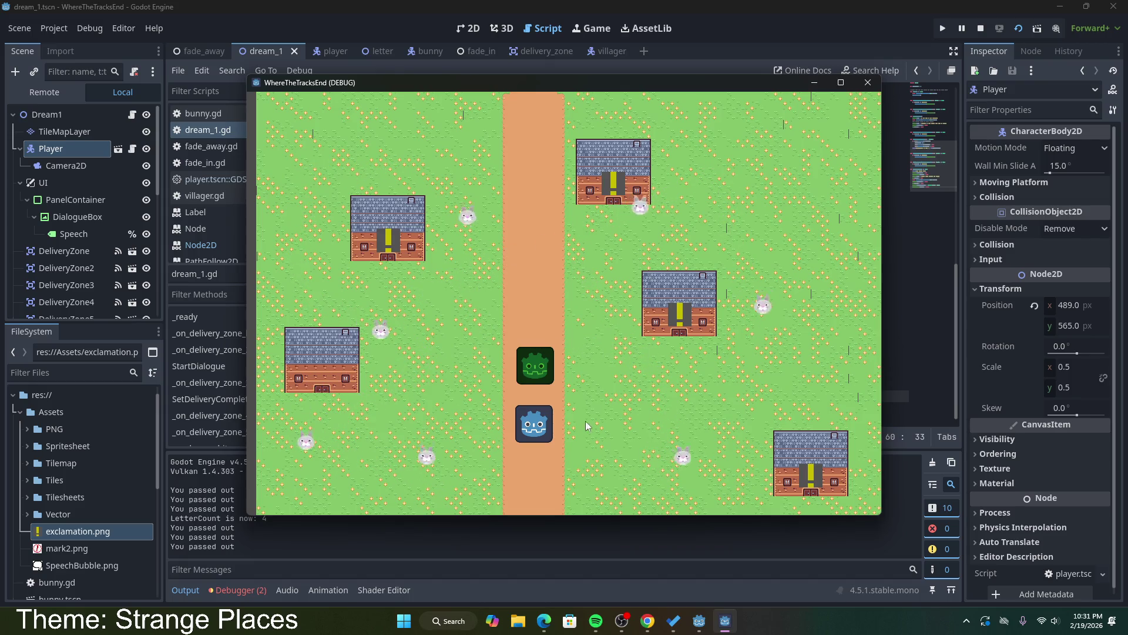
{"action": "key", "text": "F8"}
{"action": "left_click", "coordinate": [532, 327]}
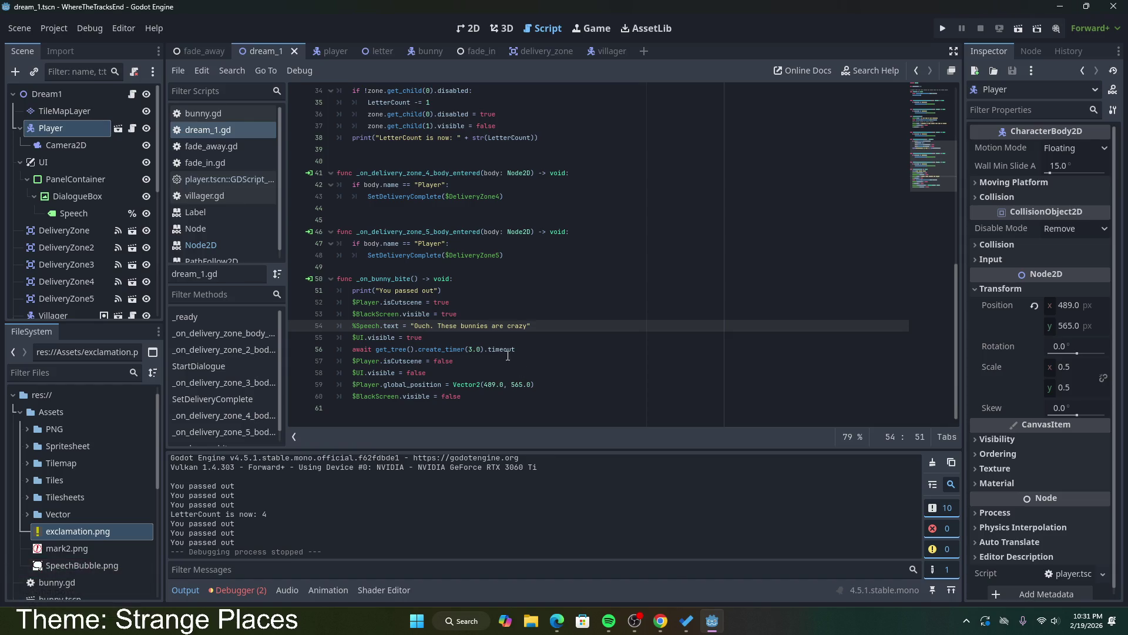
Step: Delete the print("You passed out") line from the bite function and save the script
{"action": "left_click", "coordinate": [514, 251]}
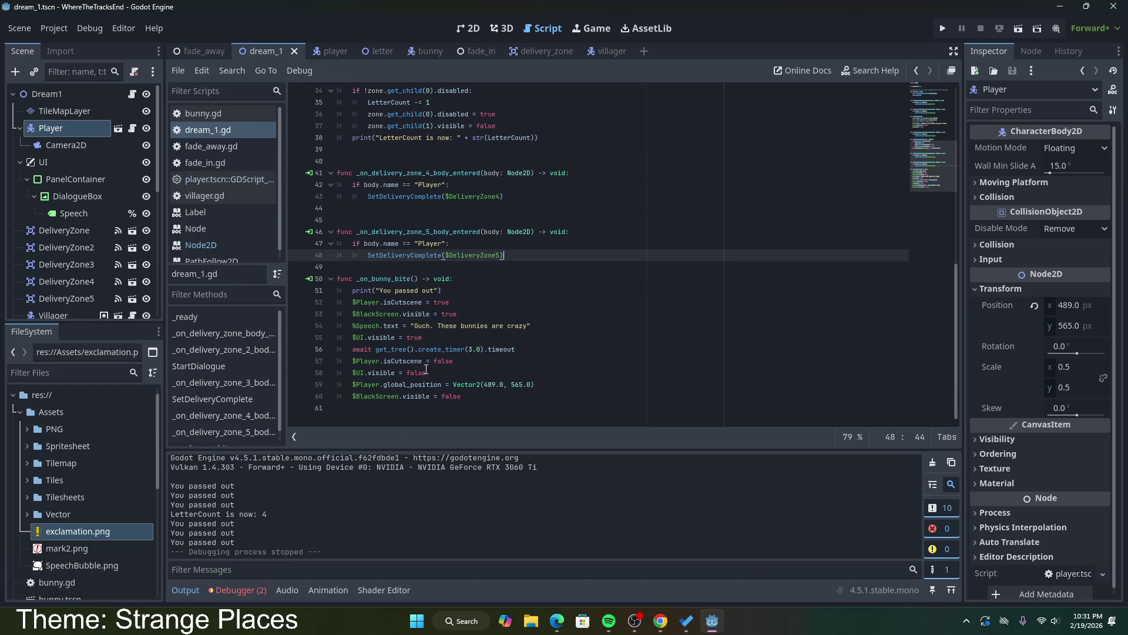
{"action": "triple_click", "coordinate": [467, 293]}
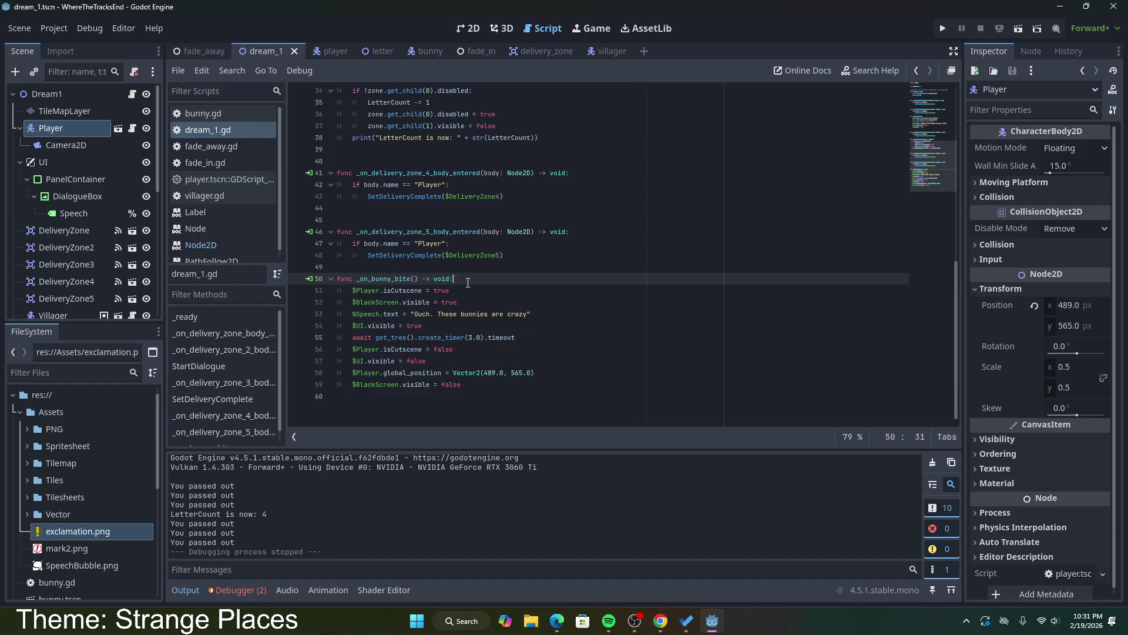
{"action": "key", "text": "BackSpace"}
{"action": "key", "text": "BackSpace"}
{"action": "key", "text": "ctrl+s"}
{"action": "scroll", "coordinate": [540, 375], "scroll_direction": "up", "scroll_amount": 3}
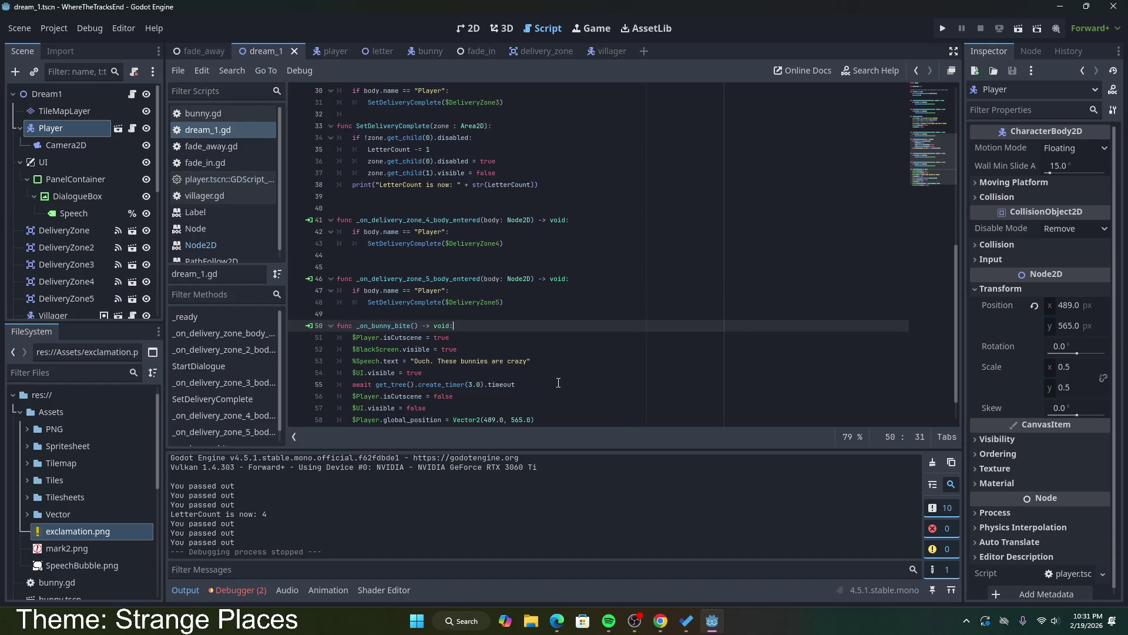
{"action": "scroll", "coordinate": [539, 375], "scroll_direction": "up", "scroll_amount": 9}
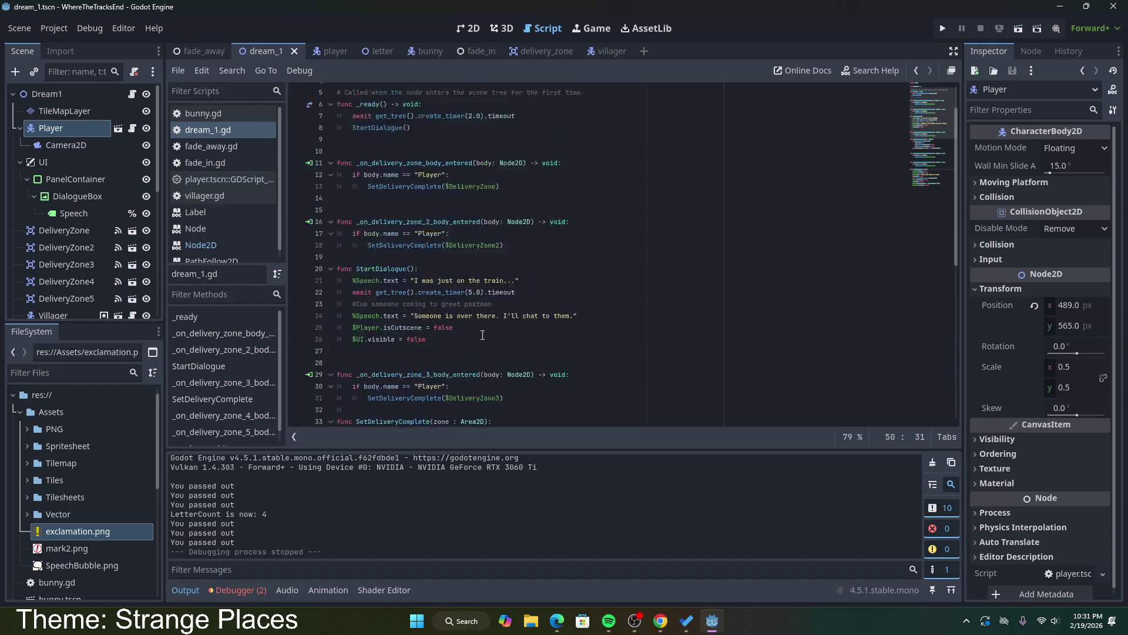
{"action": "left_click", "coordinate": [536, 160]}
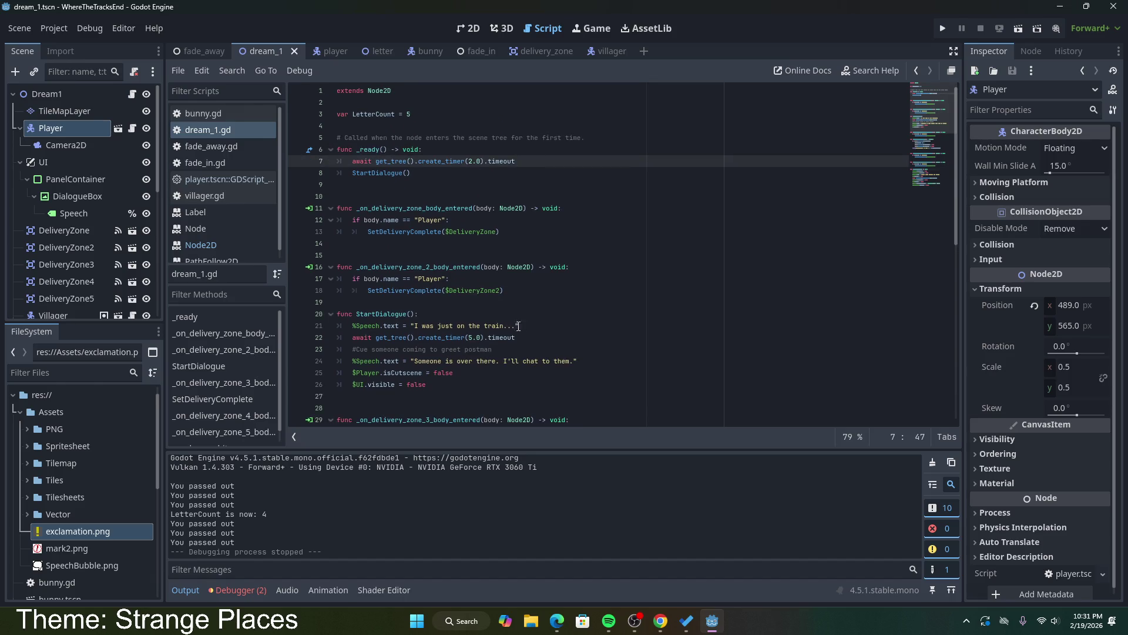
{"action": "scroll", "coordinate": [539, 331], "scroll_direction": "down", "scroll_amount": 6}
Step: Switch to the villager scene and open villager.gd at its SpeechConvo line
{"action": "left_click", "coordinate": [599, 51]}
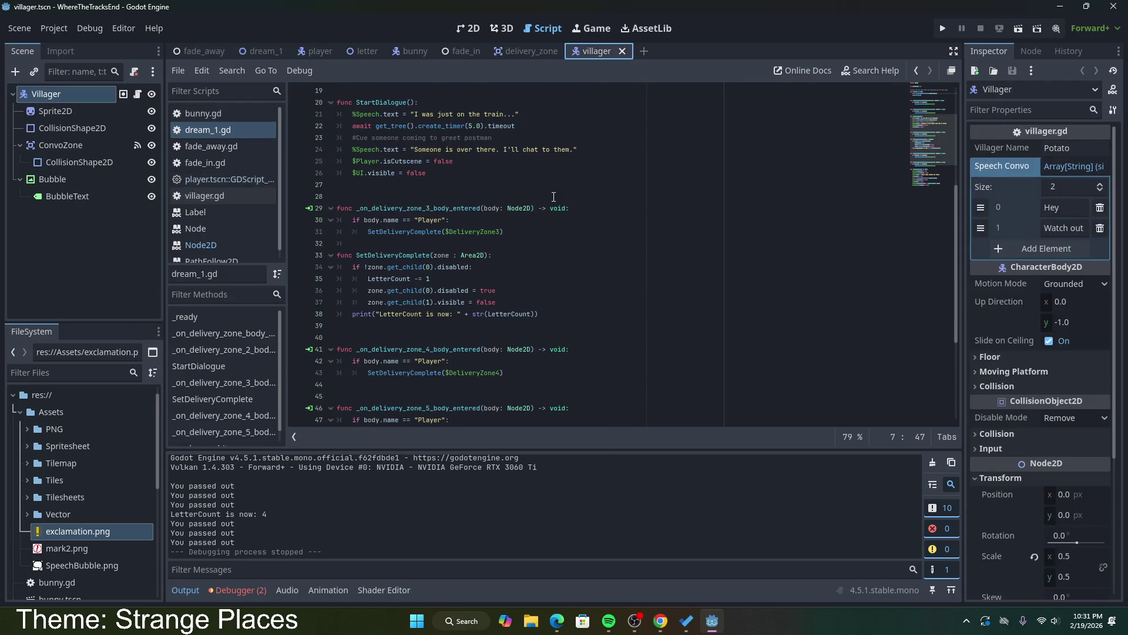
{"action": "left_click", "coordinate": [206, 196]}
{"action": "left_click", "coordinate": [587, 126]}
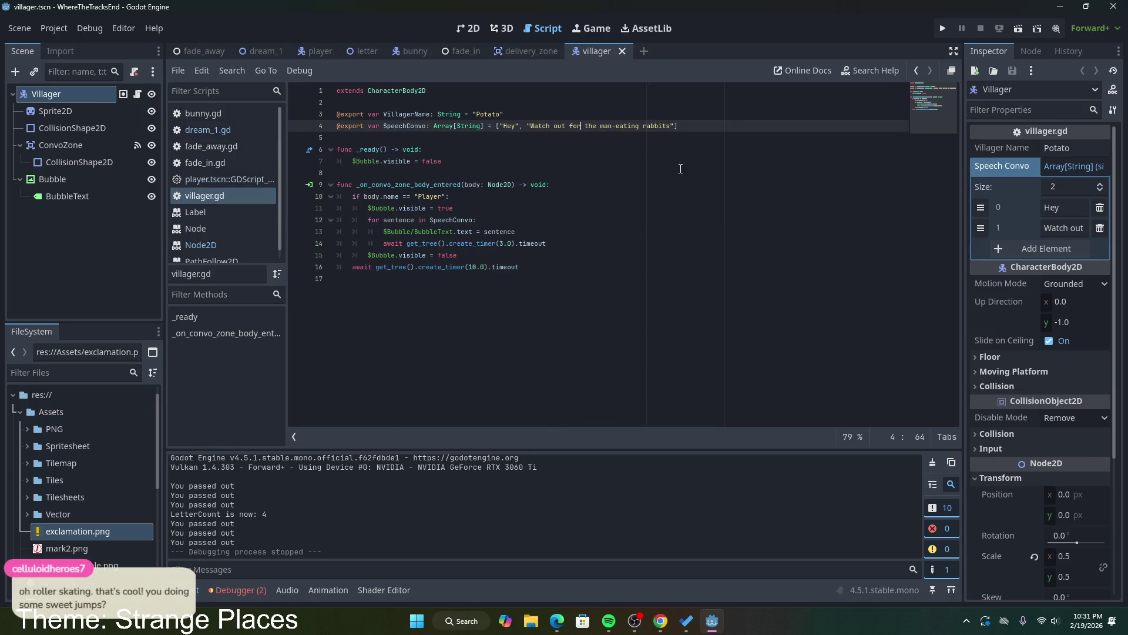
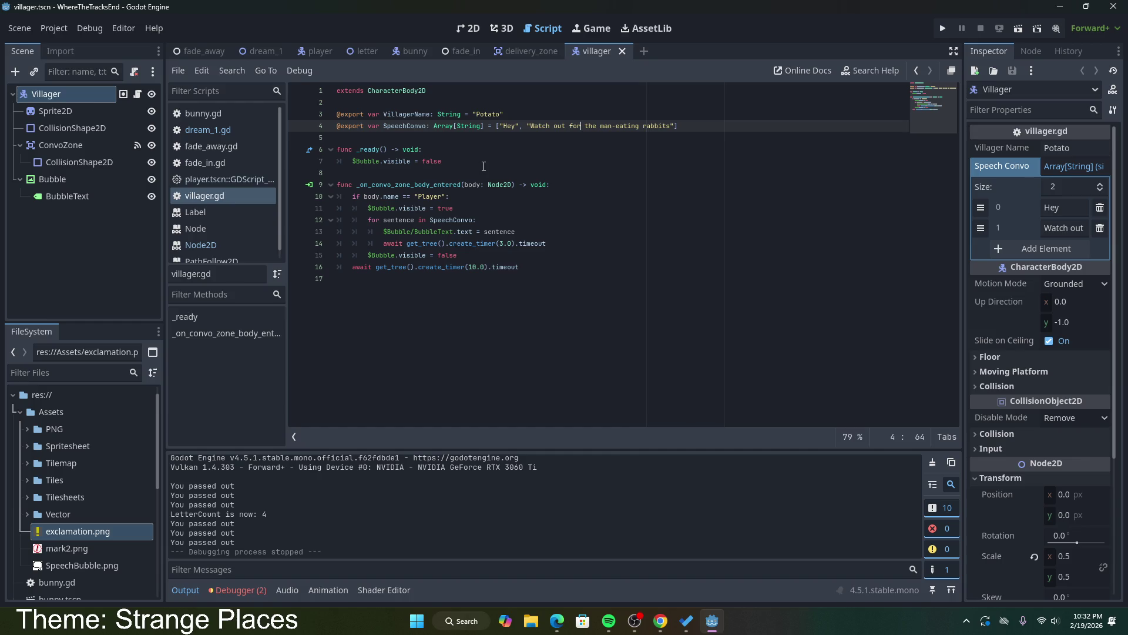
Step: Change the first SpeechConvo string in villager.gd to "Hey Mr Postman"
{"action": "double_click", "coordinate": [513, 127]}
{"action": "key", "text": "shift+Right"}
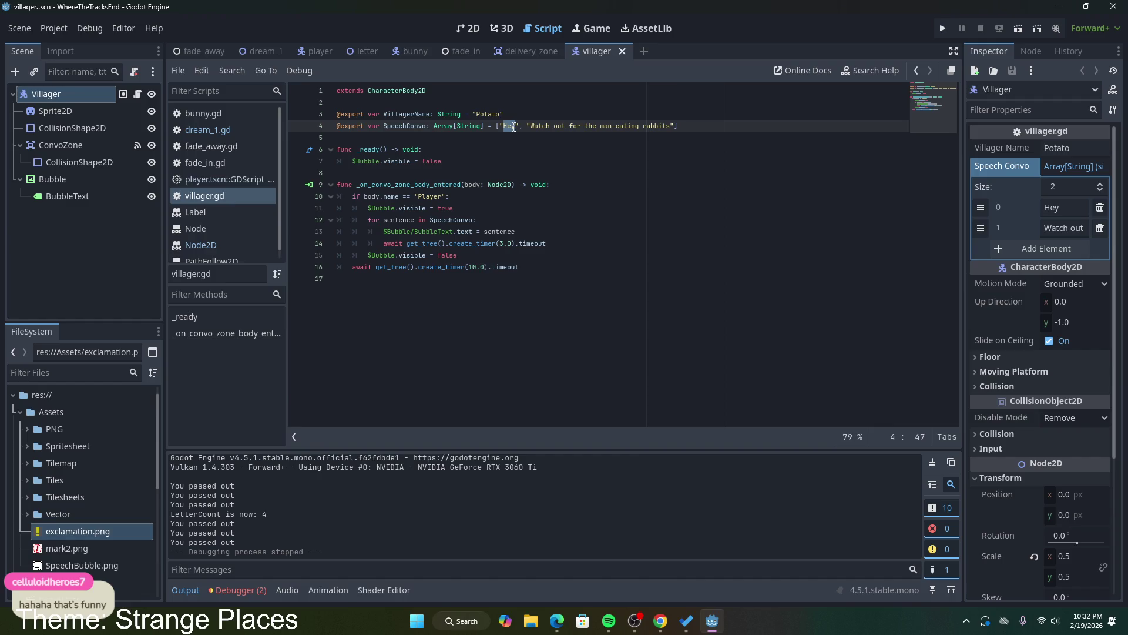
{"action": "type", "text": "Hey Potato"}
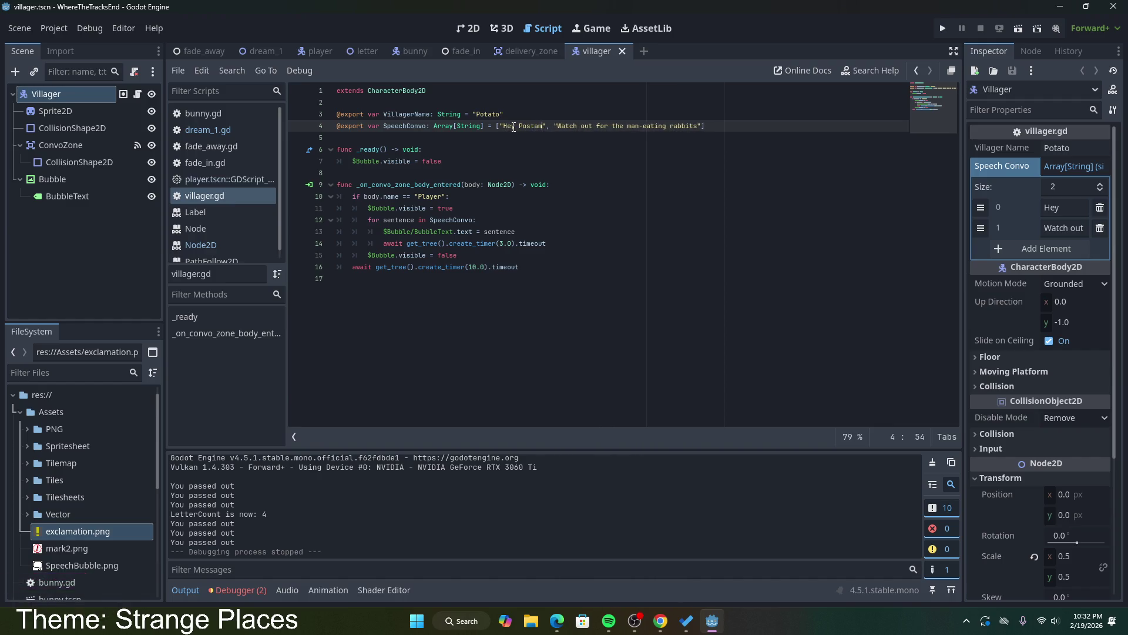
{"action": "key", "text": "BackSpace"}
{"action": "key", "text": "BackSpace"}
{"action": "type", "text": "man"}
{"action": "key", "text": "BackSpace"}
{"action": "key", "text": "BackSpace"}
{"action": "key", "text": "BackSpace"}
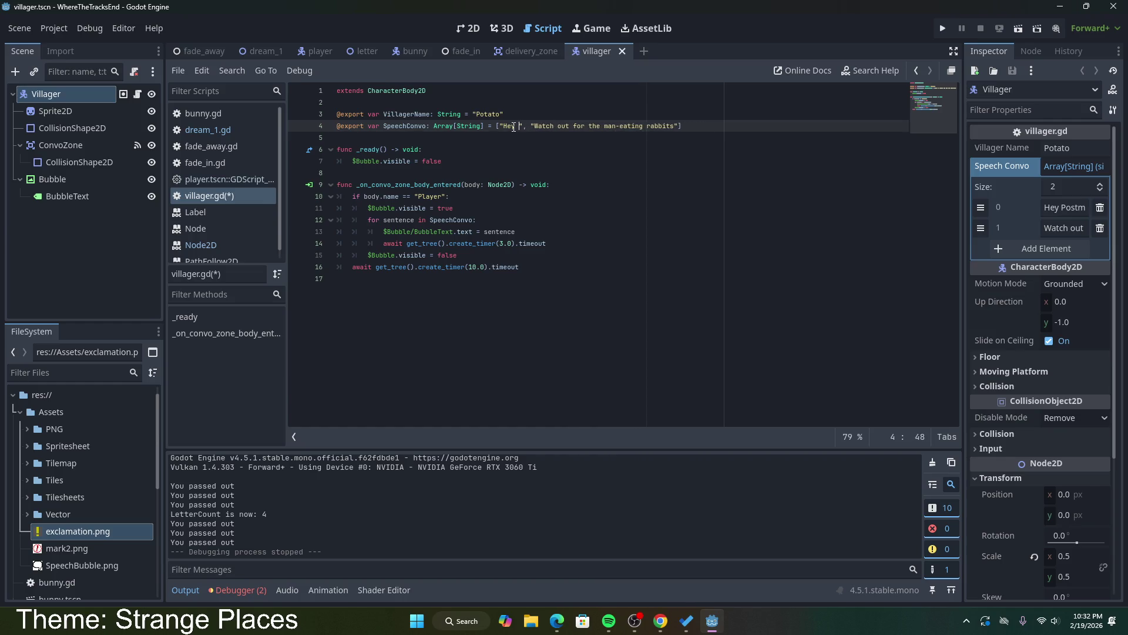
{"action": "type", "text": "Me"}
{"action": "key", "text": "BackSpace"}
{"action": "key", "text": "BackSpace"}
{"action": "type", "text": "r Post"}
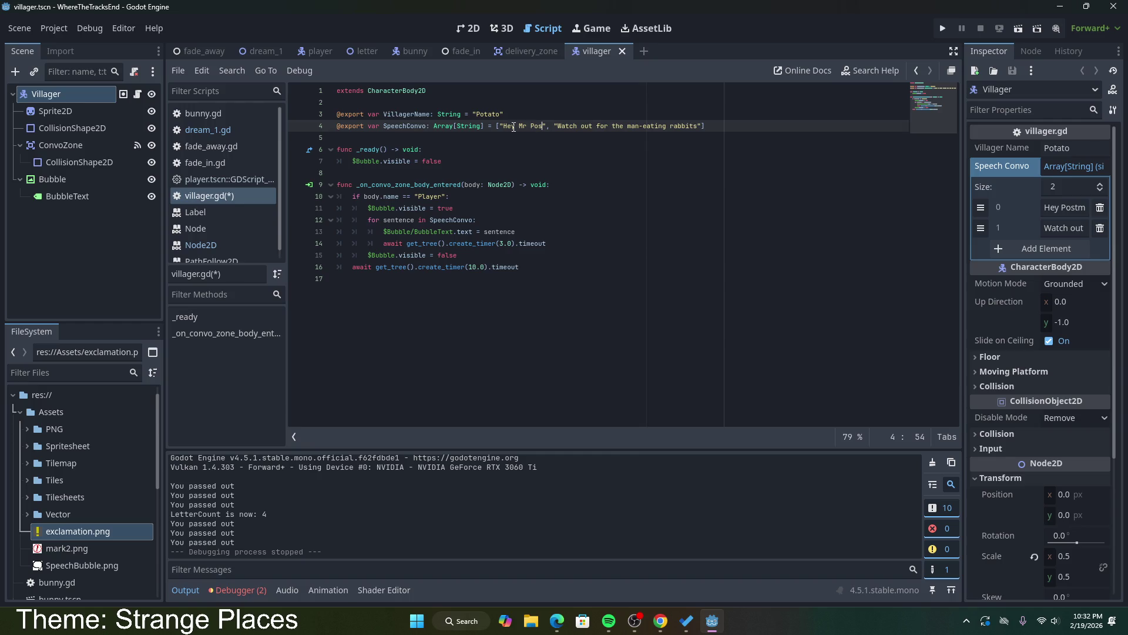
{"action": "type", "text": "man"}
Step: Add a third string after the rabbits warning, drafting and discarding opening wordings
{"action": "left_click_drag", "start_coordinate": [574, 126], "coordinate": [713, 127]}
{"action": "left_click", "coordinate": [713, 126]}
{"action": "type", "text": "\", "}
{"action": "type", "text": "\"C"}
{"action": "type", "text": "an you deliver"}
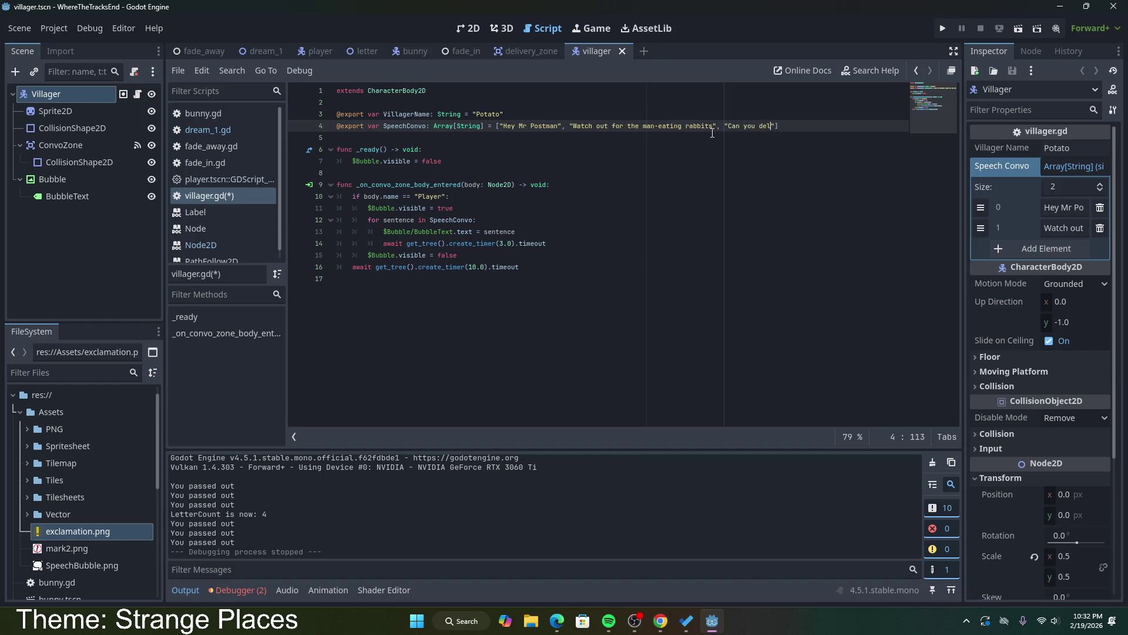
{"action": "key", "text": "BackSpace"}
{"action": "key", "text": "BackSpace"}
{"action": "key", "text": "ctrl+BackSpace"}
{"action": "key", "text": "ctrl+BackSpace"}
{"action": "key", "text": "ctrl+BackSpace"}
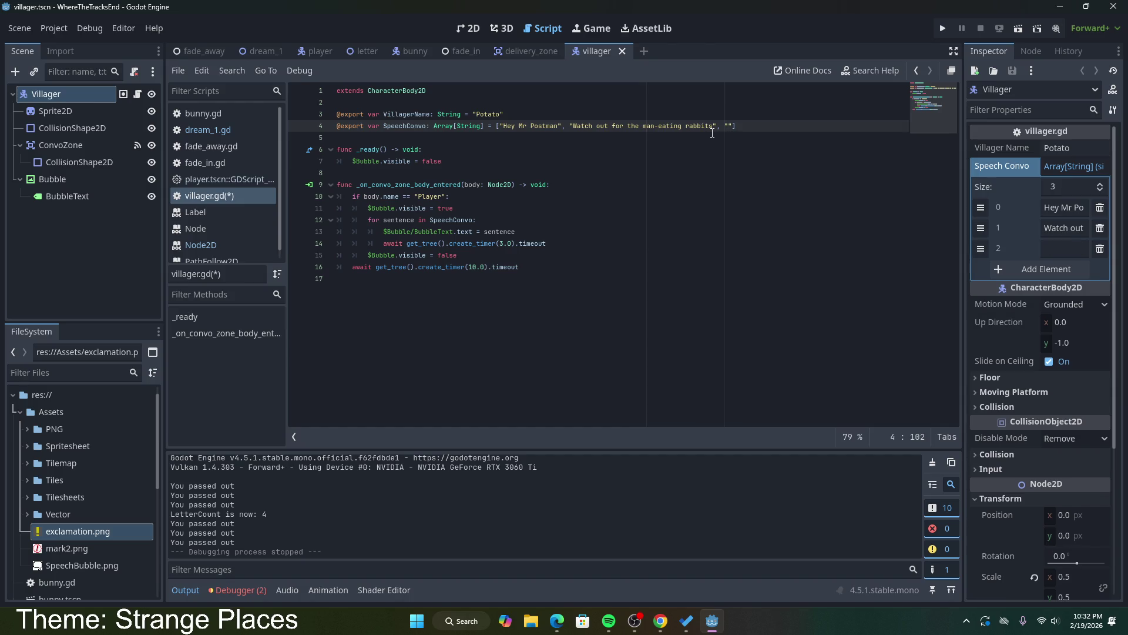
{"action": "type", "text": "Thanks for"}
{"action": "key", "text": "BackSpace"}
{"action": "key", "text": "BackSpace"}
{"action": "key", "text": "BackSpace"}
Step: Rewrite lines to "Don't forget the rabbits bite!" and "Please deliver our mail carefully", then save
{"action": "left_click_drag", "start_coordinate": [710, 124], "coordinate": [573, 125]}
{"action": "type", "text": "Don't forget the "}
{"action": "type", "text": "rabbits"}
{"action": "type", "text": " bite"}
{"action": "type", "text": "!"}
{"action": "left_click", "coordinate": [707, 128]}
{"action": "type", "text": "ease deliver our "}
{"action": "type", "text": "mail c"}
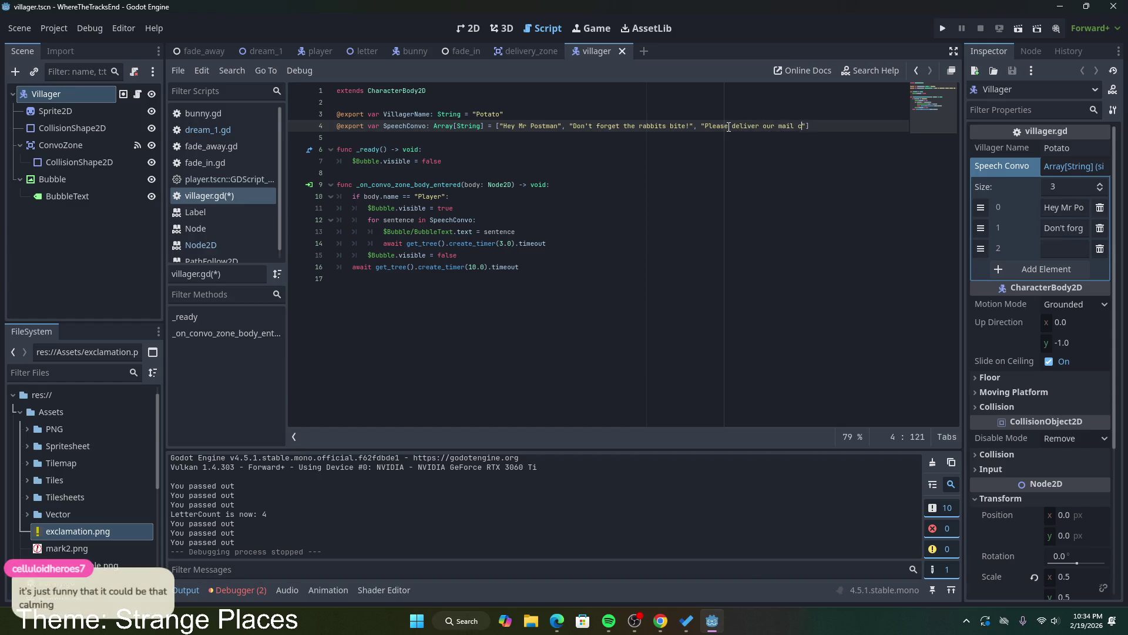
{"action": "key", "text": "BackSpace"}
{"action": "type", "text": "carefully"}
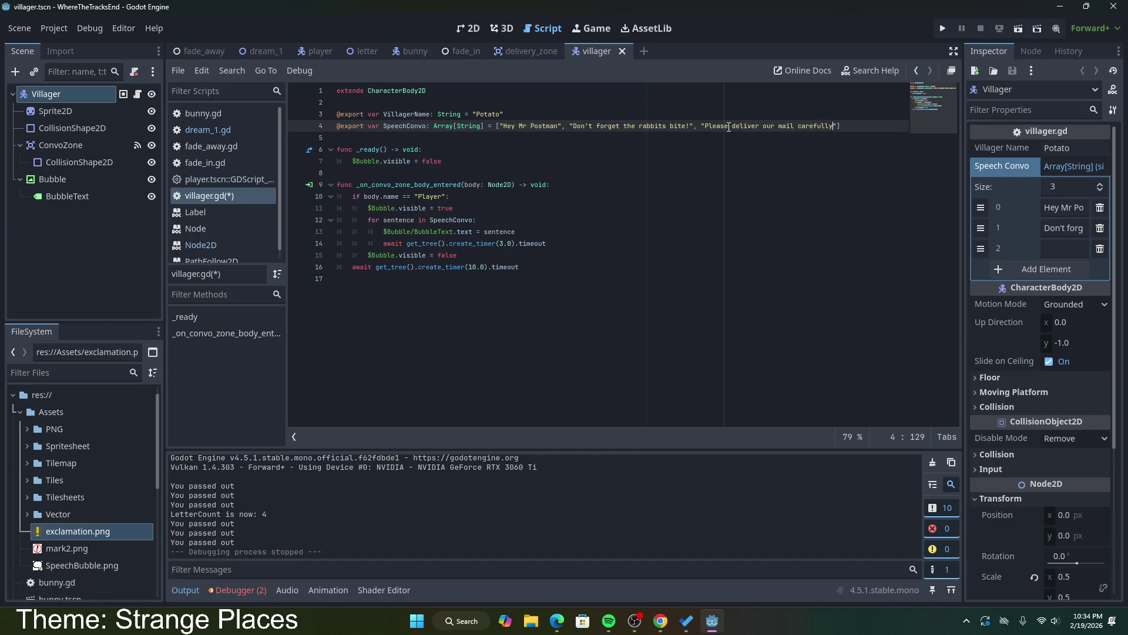
{"action": "key", "text": "ctrl+s"}
Step: Run the dream_1 scene to test the villager's dialogue
{"action": "left_click", "coordinate": [583, 155]}
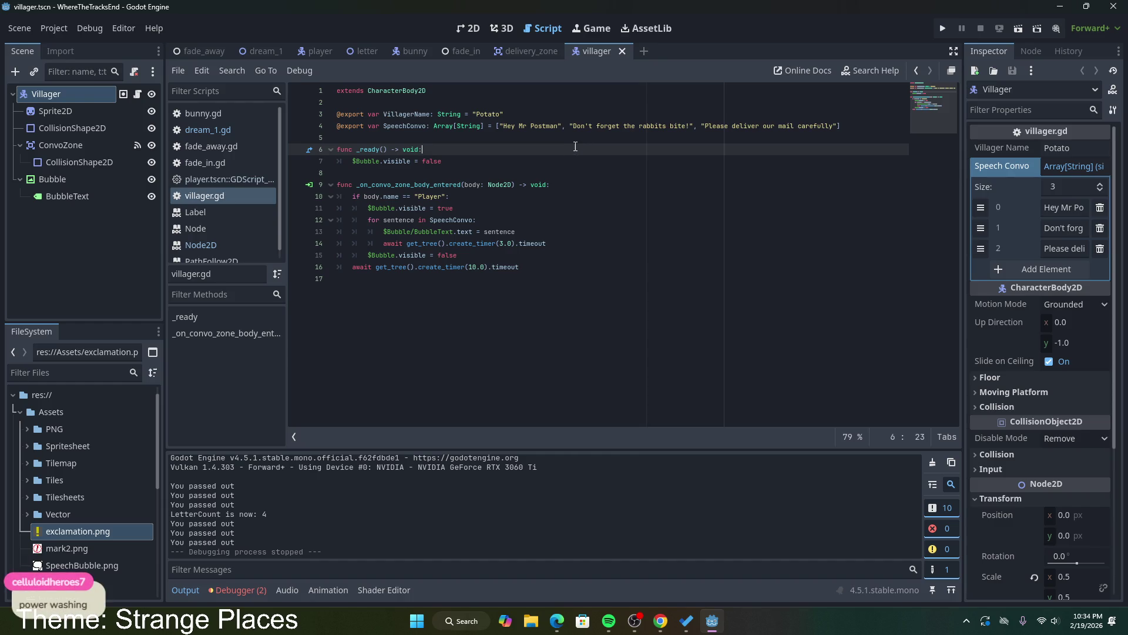
{"action": "left_click", "coordinate": [524, 142]}
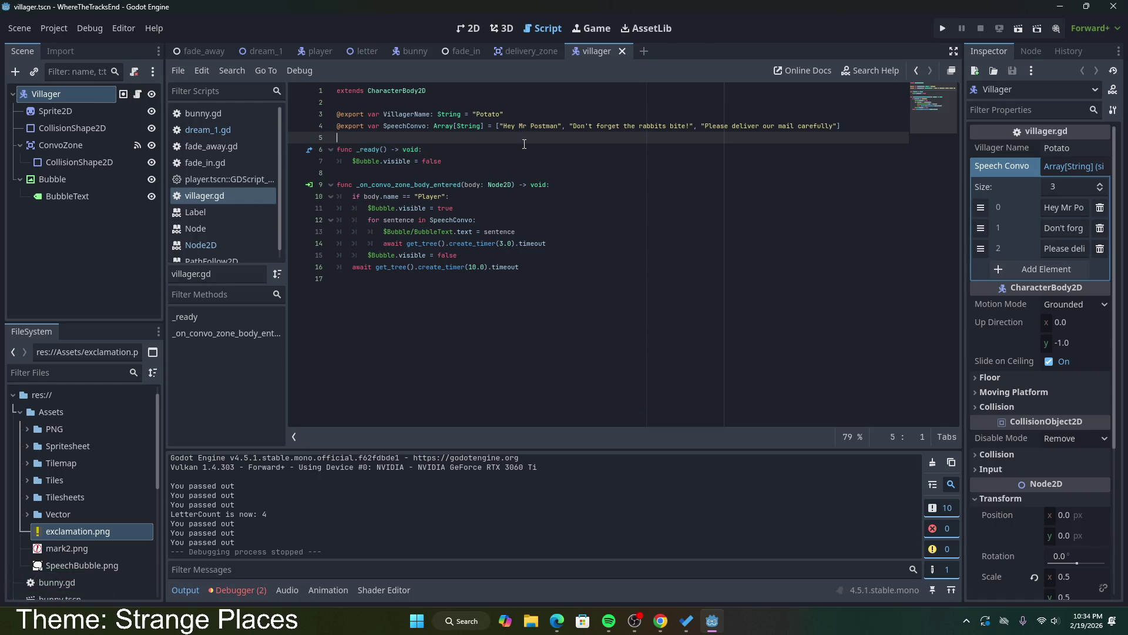
{"action": "left_click", "coordinate": [834, 127]}
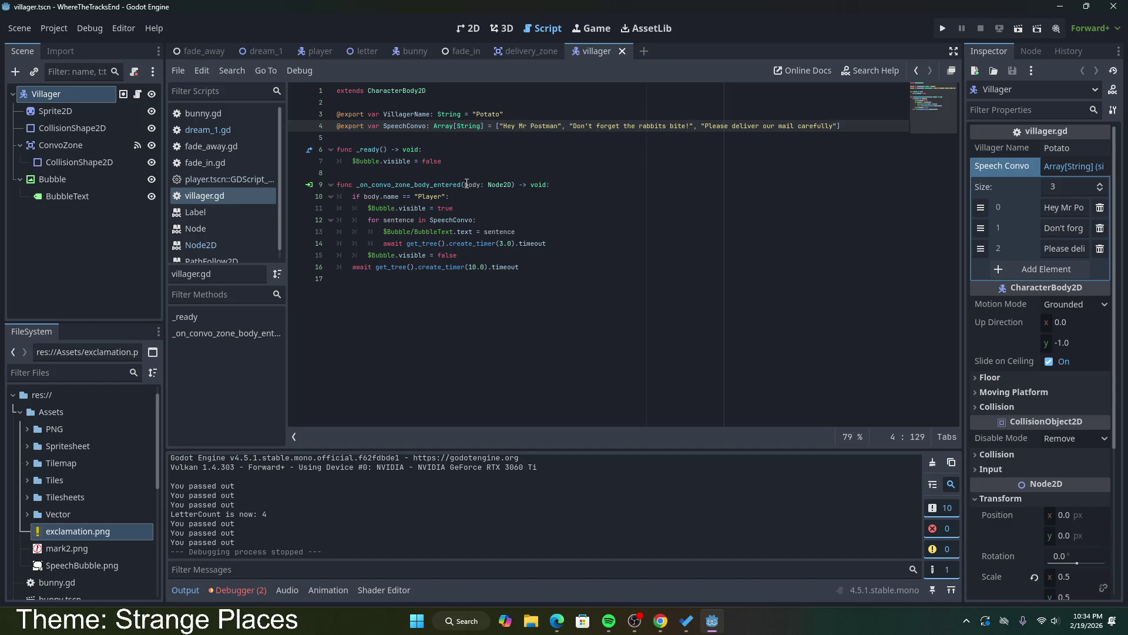
{"action": "left_click", "coordinate": [262, 51]}
{"action": "left_click", "coordinate": [1019, 29]}
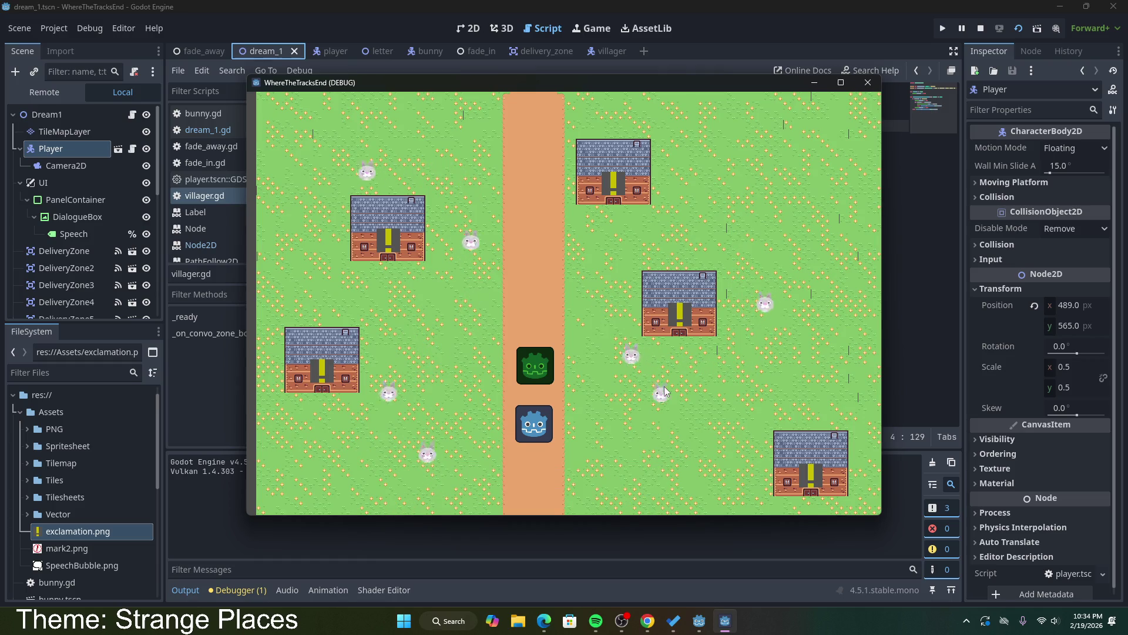
Step: Walk the postman in-game to view the speech bubbles, then stop the run and return to villager.gd
{"action": "key", "text": "Up"}
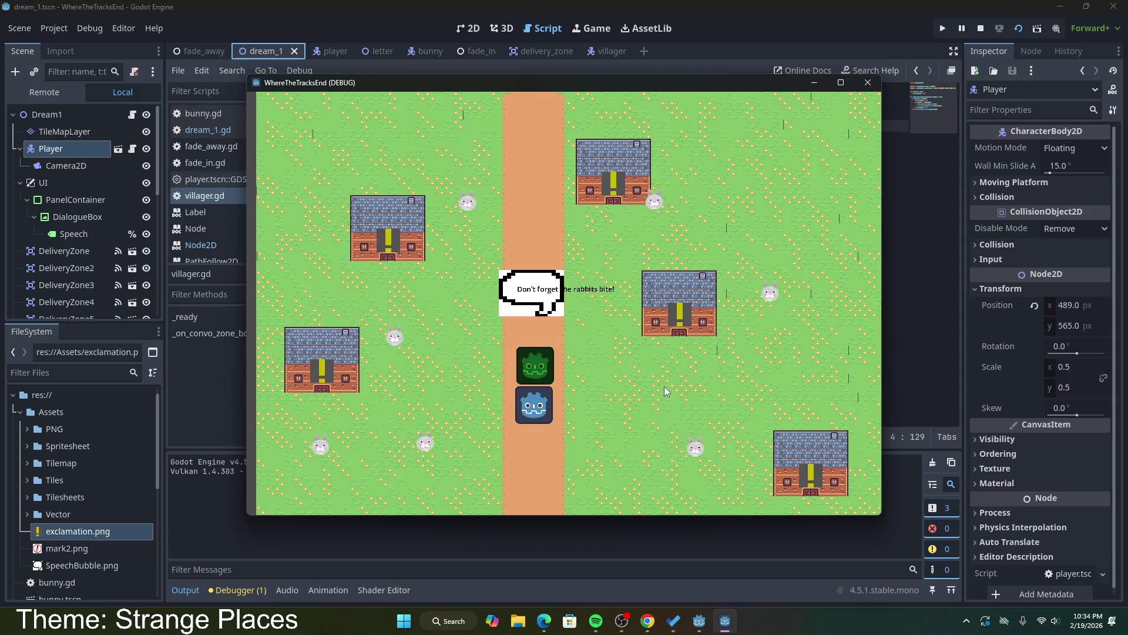
{"action": "left_click", "coordinate": [869, 85]}
{"action": "left_click", "coordinate": [579, 267]}
{"action": "left_click", "coordinate": [580, 231]}
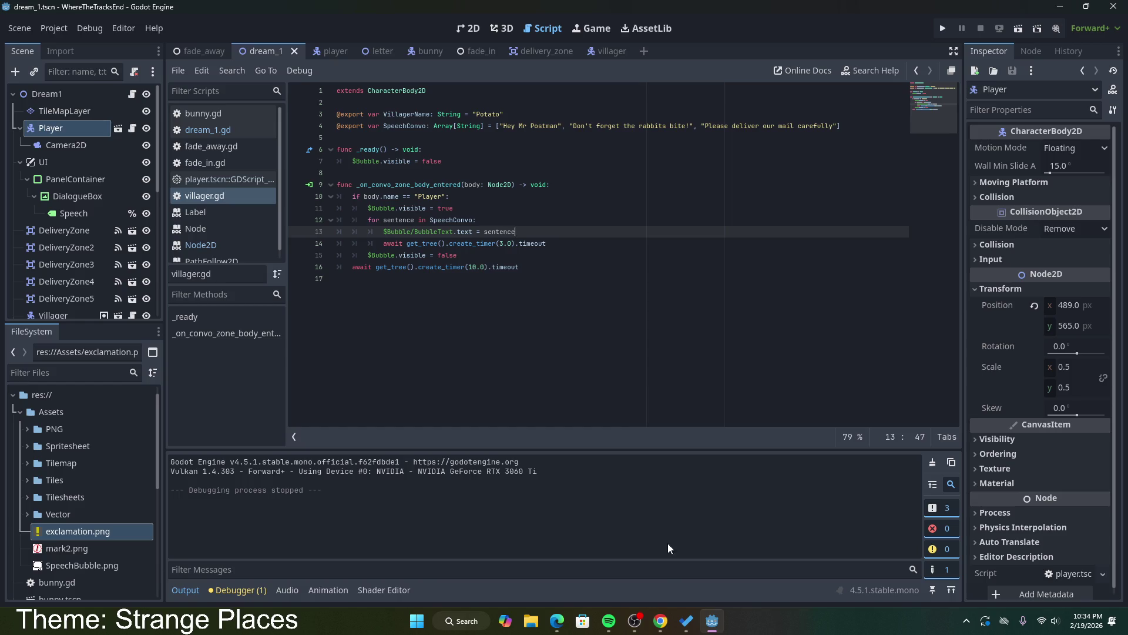
Step: Glance at the Kenney assets page, then view dream_1 in 2D and open the villager scene
{"action": "left_click", "coordinate": [660, 621]}
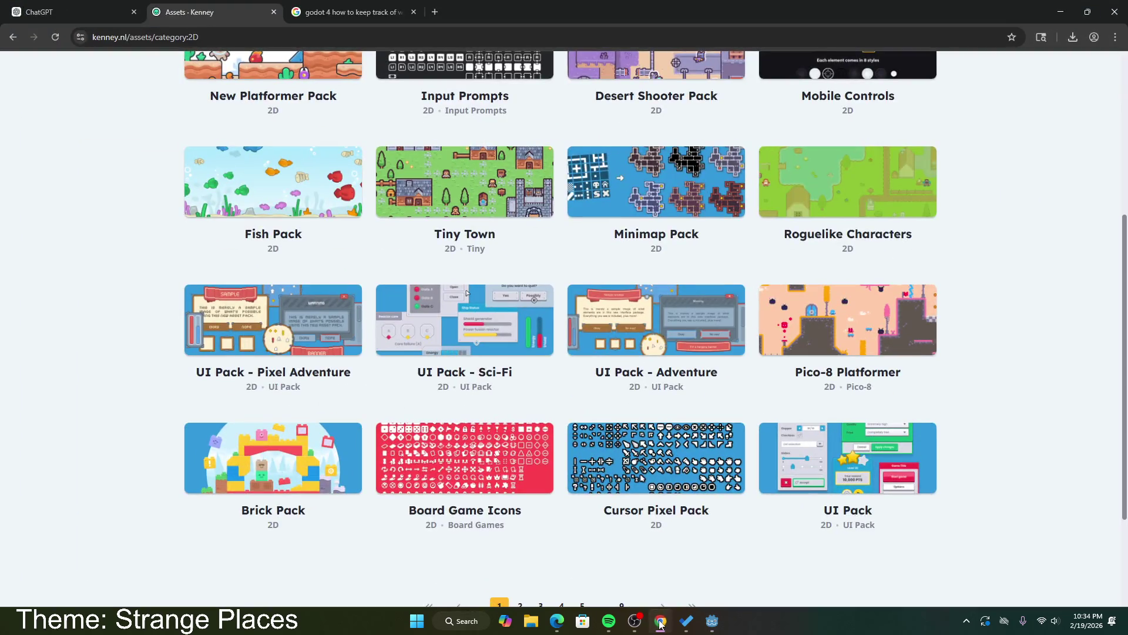
{"action": "left_click", "coordinate": [660, 621]}
{"action": "left_click", "coordinate": [550, 292]}
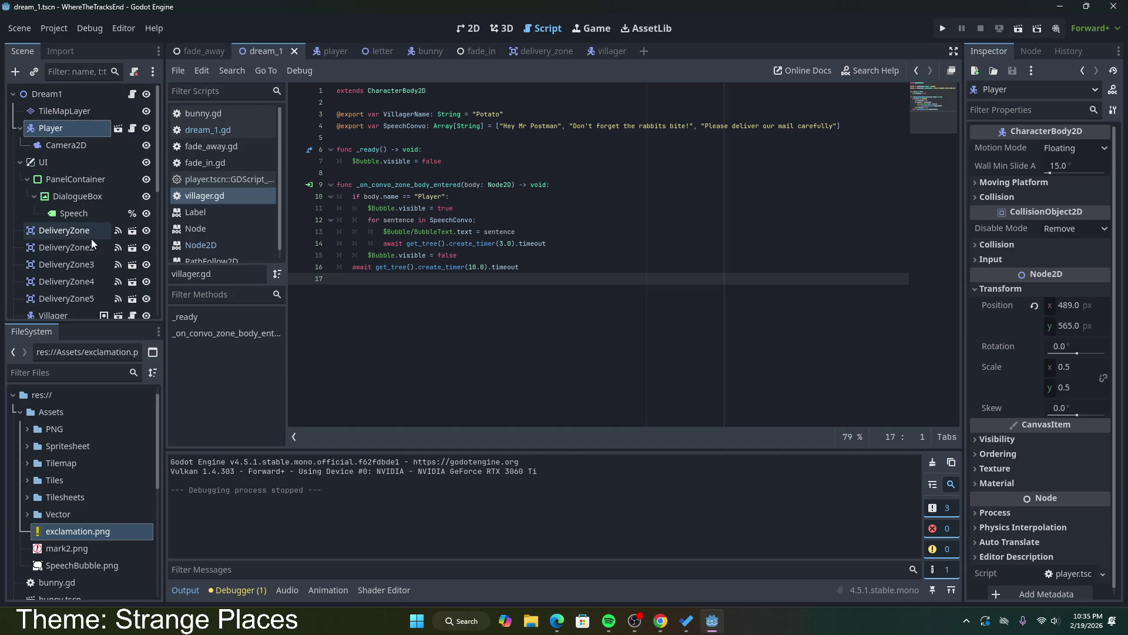
{"action": "left_click", "coordinate": [471, 29]}
{"action": "left_click", "coordinate": [529, 281]}
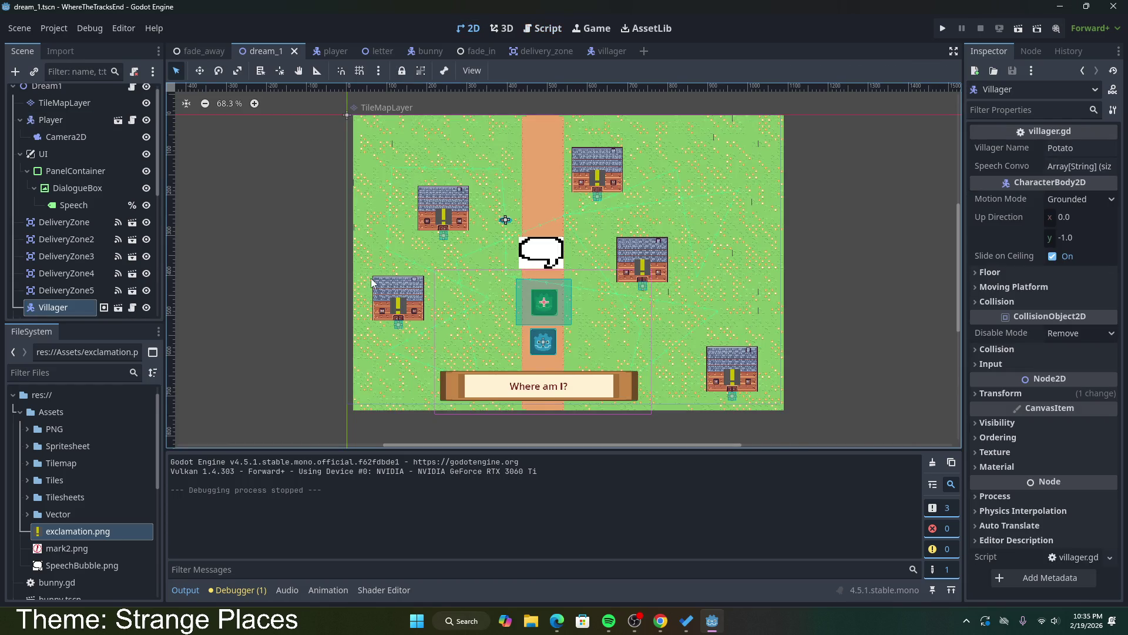
{"action": "left_click", "coordinate": [430, 51]}
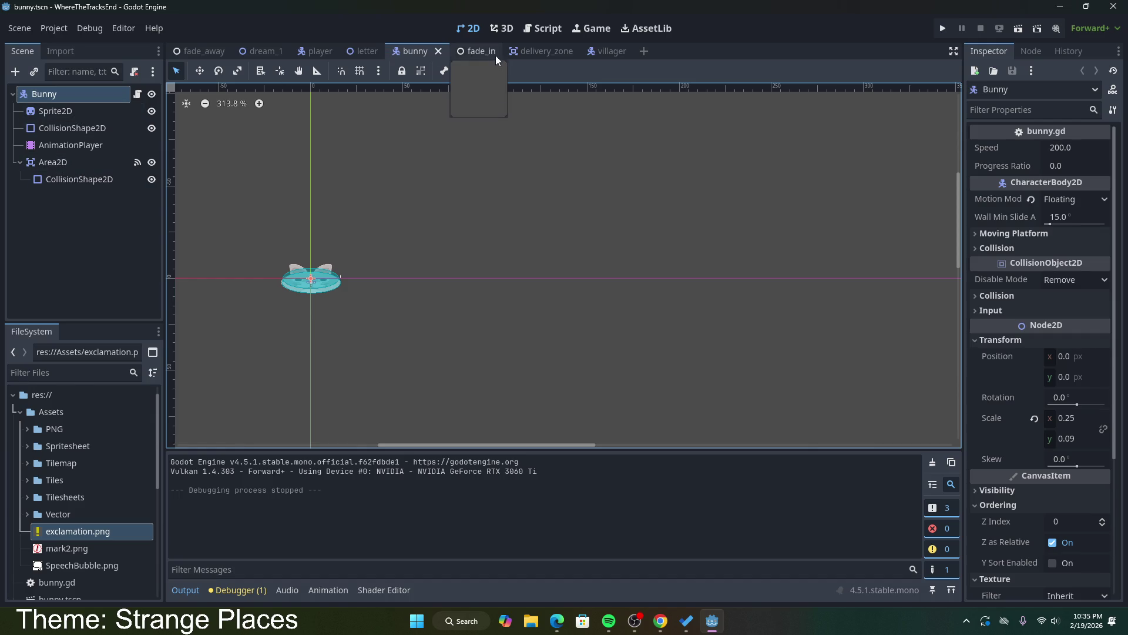
{"action": "left_click", "coordinate": [605, 51]}
Step: Select the villager's Bubble node and browse the FileSystem Tiles subfolders
{"action": "left_click", "coordinate": [97, 178]}
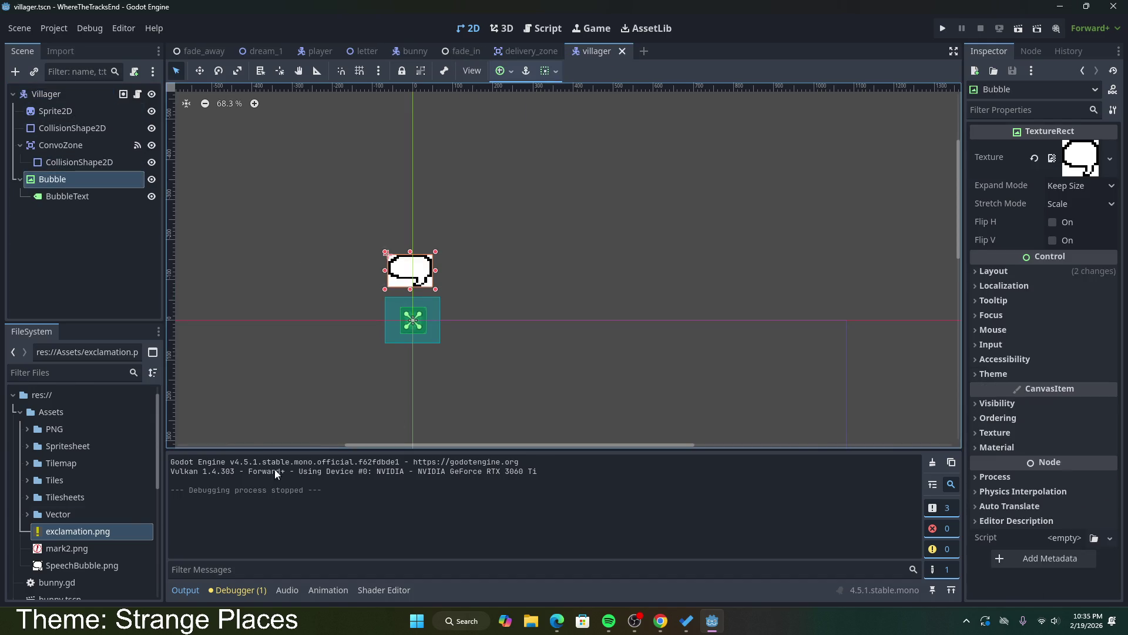
{"action": "scroll", "coordinate": [88, 496], "scroll_direction": "down", "scroll_amount": 1}
{"action": "scroll", "coordinate": [62, 484], "scroll_direction": "up", "scroll_amount": 1}
{"action": "left_click", "coordinate": [27, 480]}
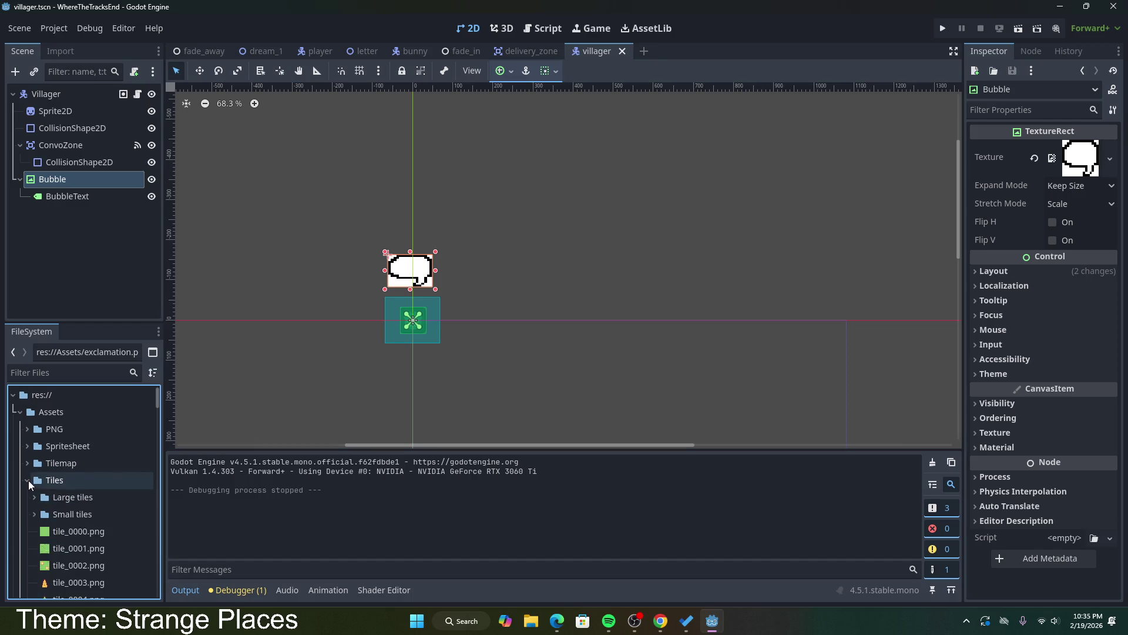
{"action": "left_click", "coordinate": [33, 496]}
{"action": "left_click", "coordinate": [33, 496]}
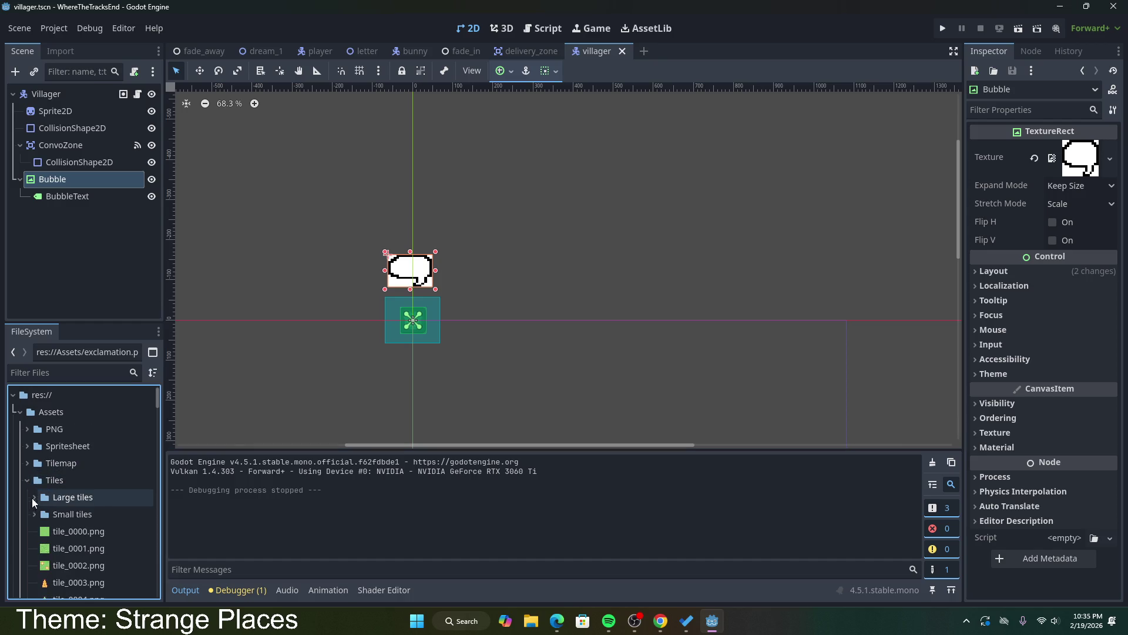
{"action": "left_click", "coordinate": [33, 513]}
{"action": "left_click", "coordinate": [42, 534]}
{"action": "left_click", "coordinate": [42, 533]}
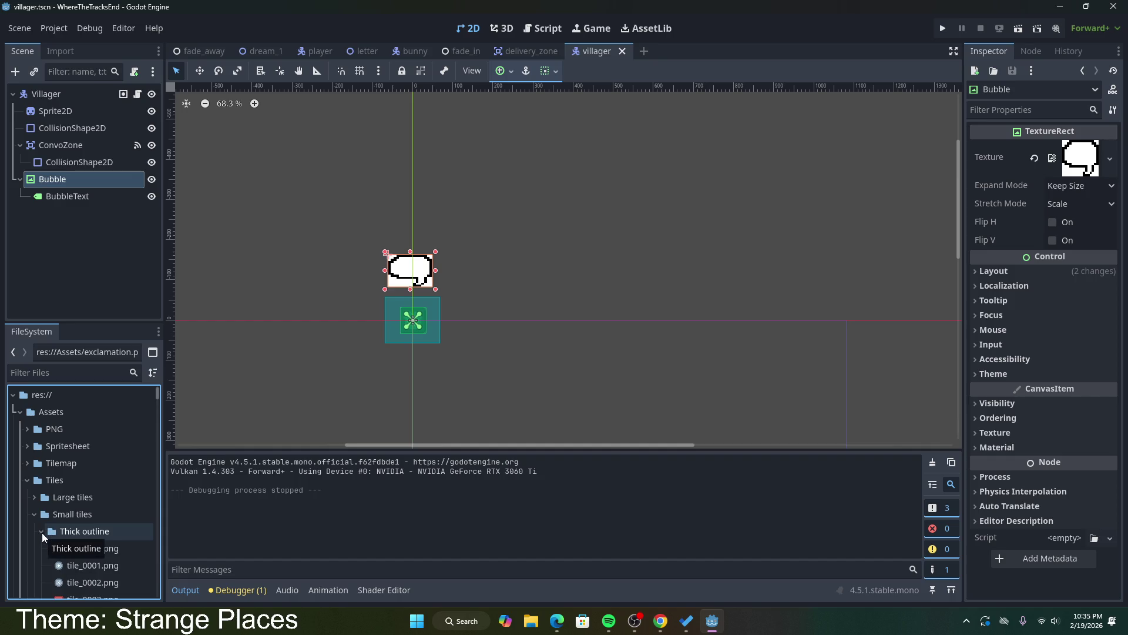
{"action": "left_click", "coordinate": [41, 531]}
{"action": "left_click", "coordinate": [34, 513]}
{"action": "left_click", "coordinate": [27, 479]}
{"action": "scroll", "coordinate": [62, 485], "scroll_direction": "down", "scroll_amount": 5}
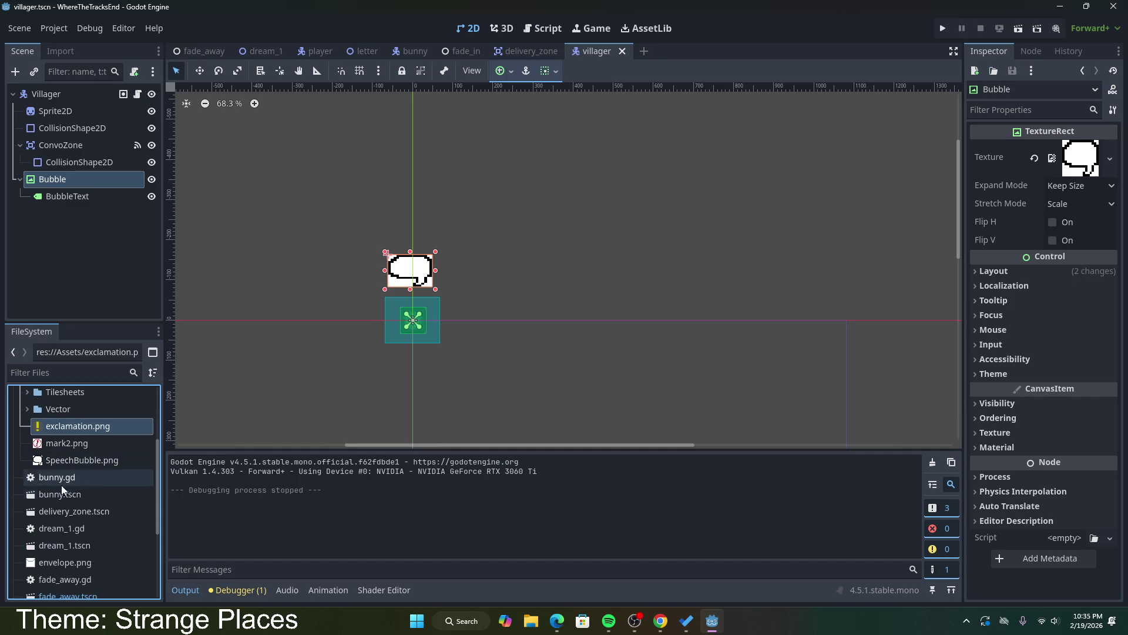
{"action": "scroll", "coordinate": [103, 510], "scroll_direction": "down", "scroll_amount": 3}
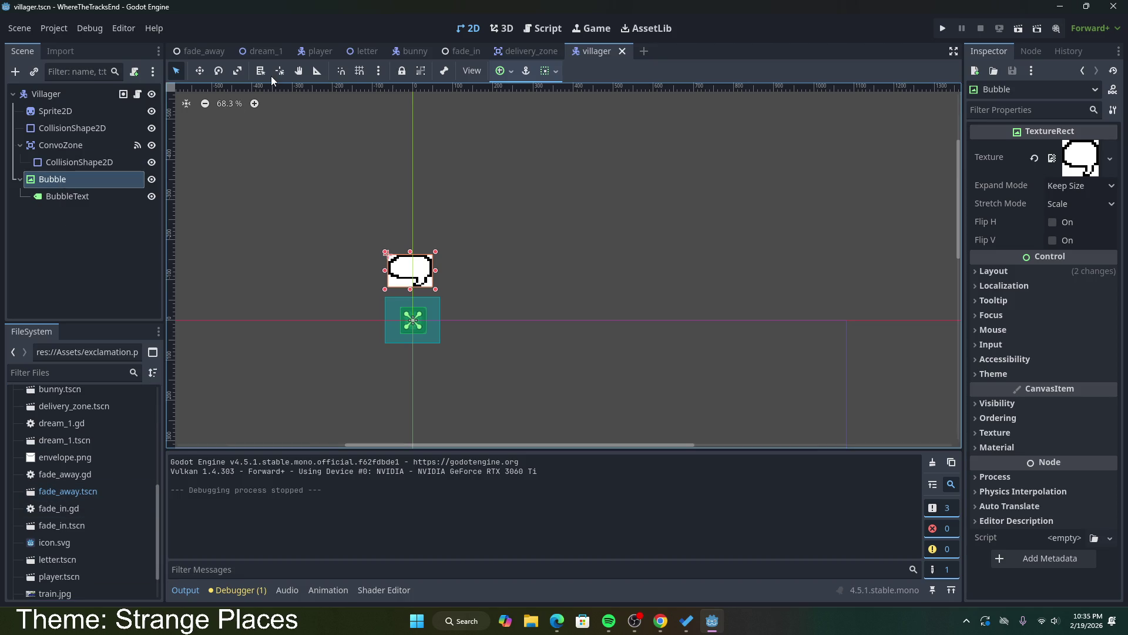
Step: Inspect the dream_1 DialogueBox texture's load path, then return to the villager scene
{"action": "left_click", "coordinate": [308, 52]}
{"action": "left_click", "coordinate": [262, 51]}
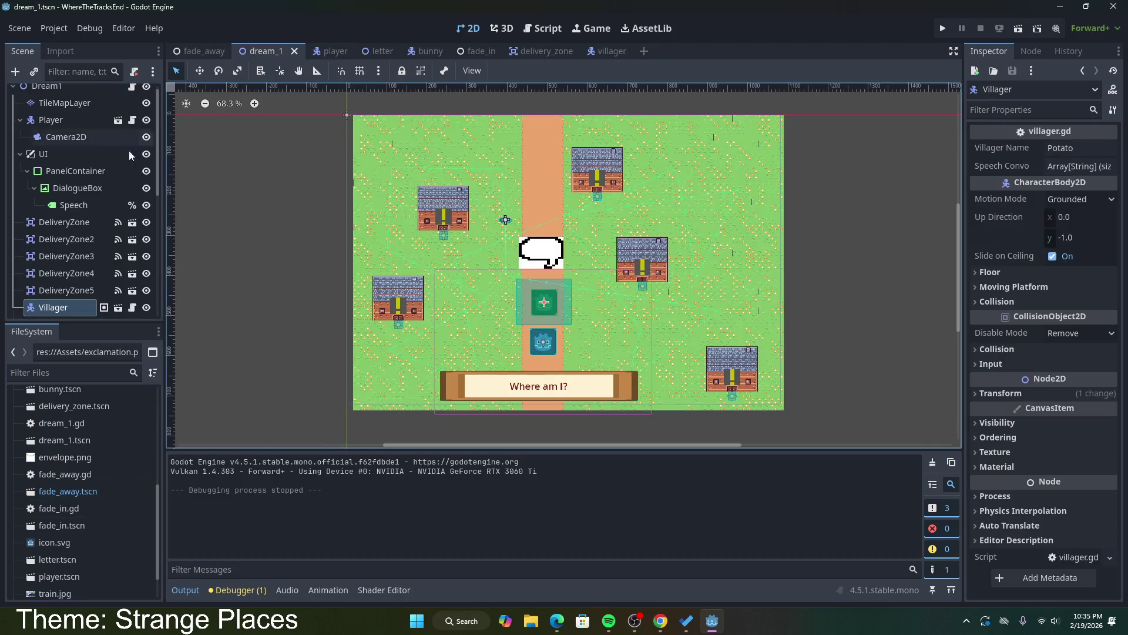
{"action": "left_click", "coordinate": [88, 188]}
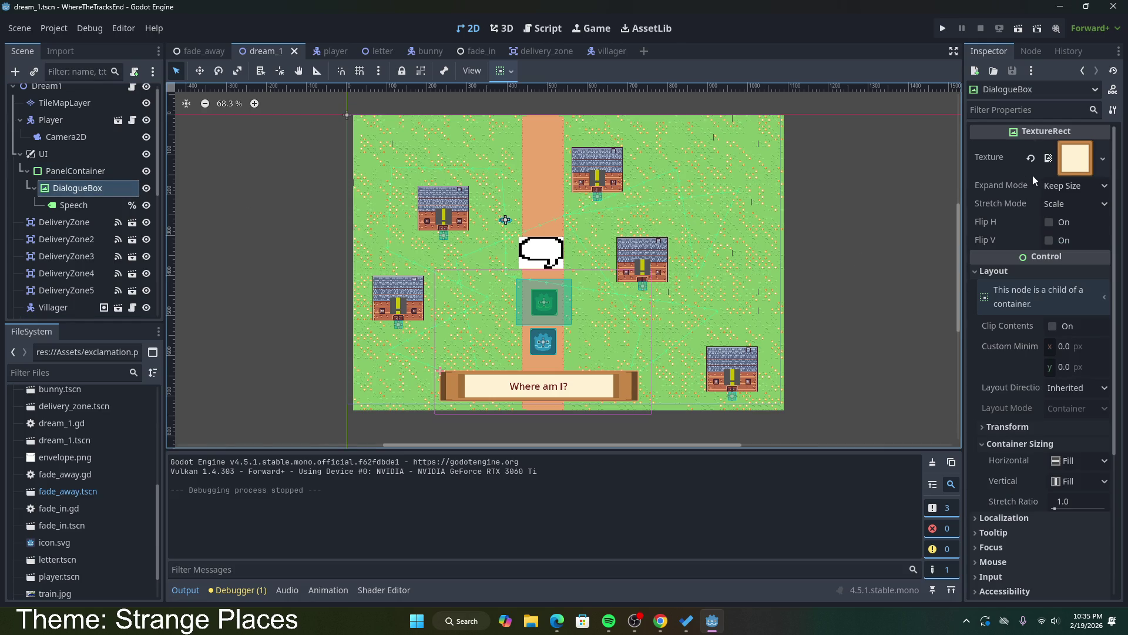
{"action": "left_click", "coordinate": [1079, 163]}
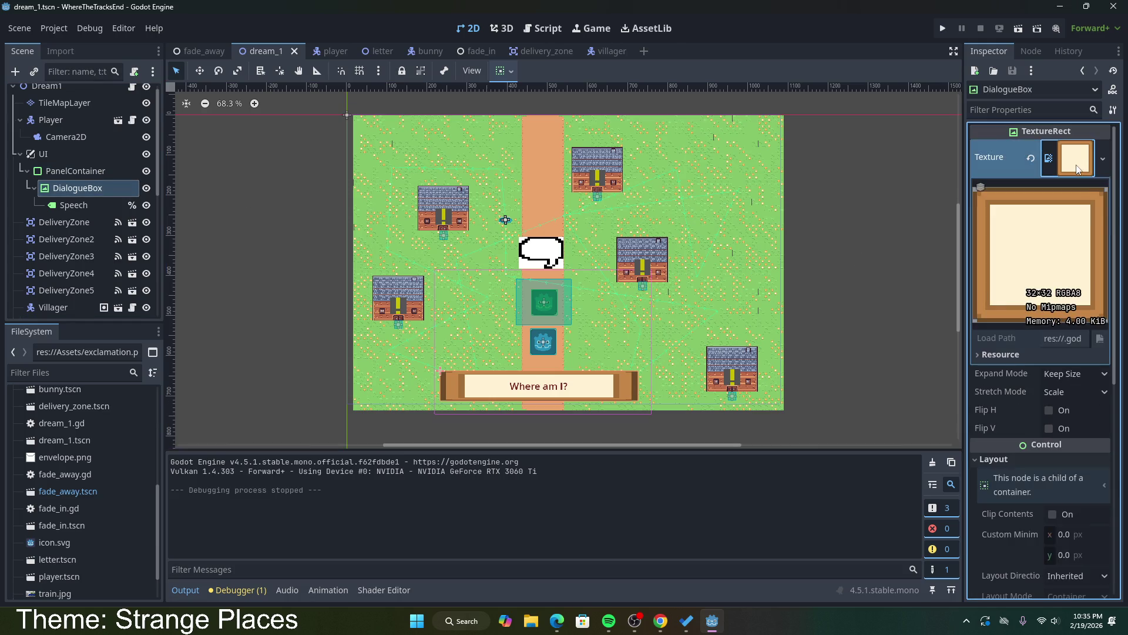
{"action": "left_click", "coordinate": [1063, 339]}
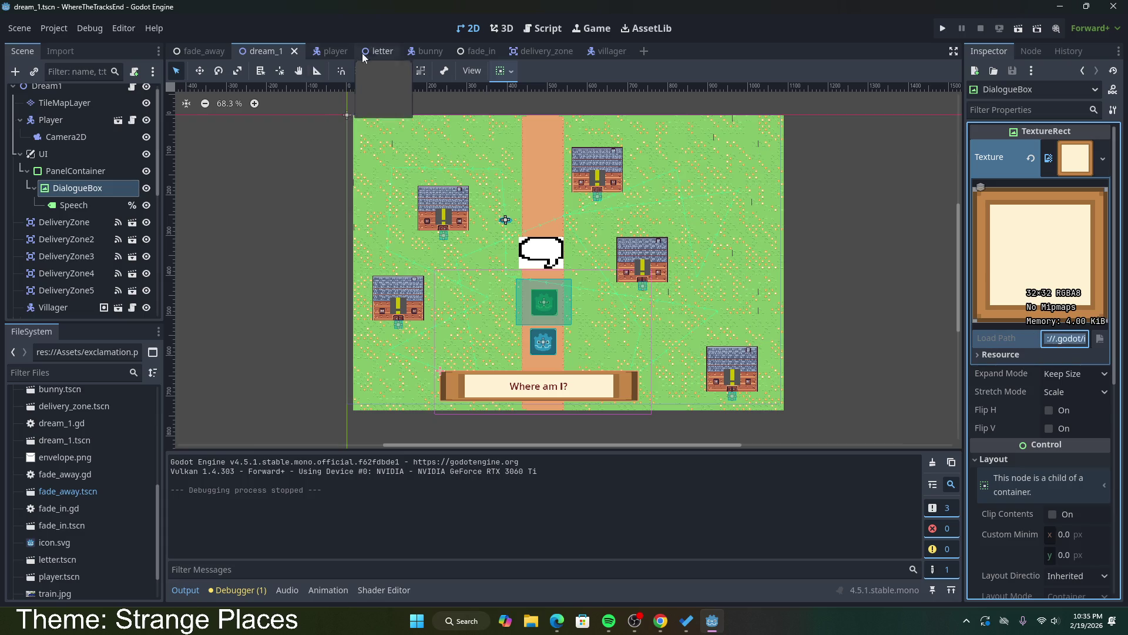
{"action": "left_click", "coordinate": [595, 52]}
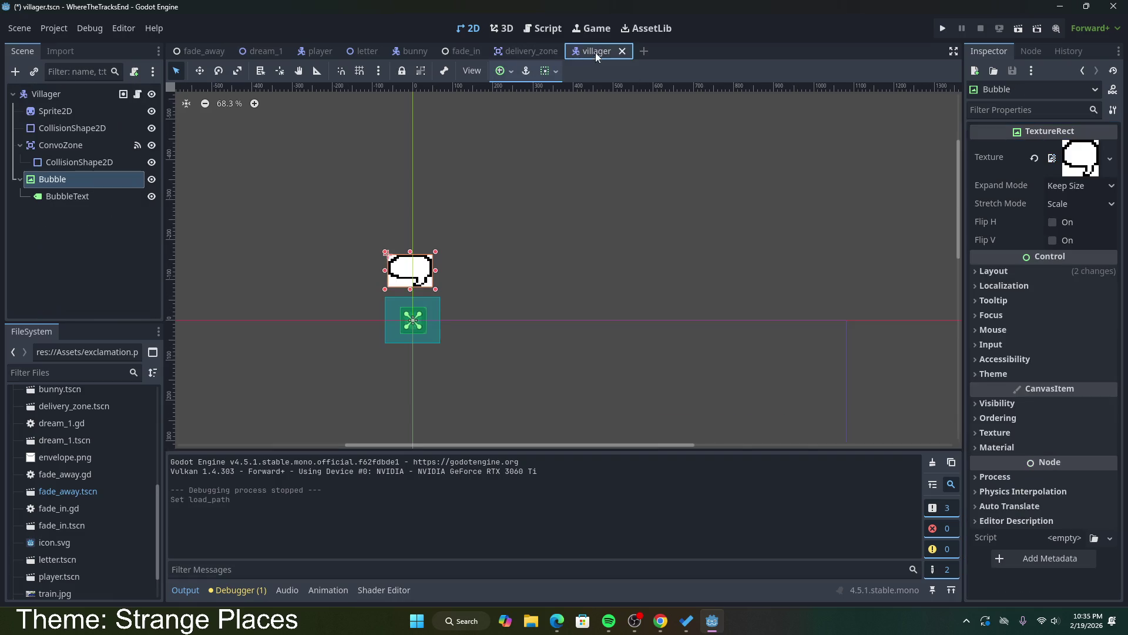
Step: Clear the Bubble's speech-bubble texture and try the texture picker without choosing
{"action": "left_click", "coordinate": [1080, 157]}
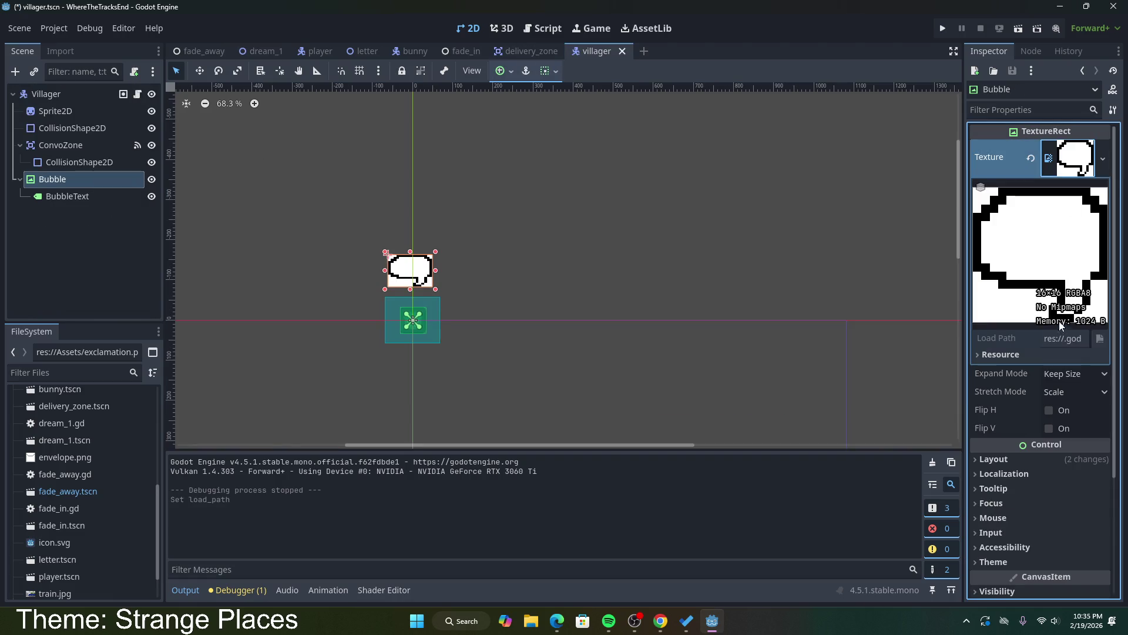
{"action": "key", "text": "Return"}
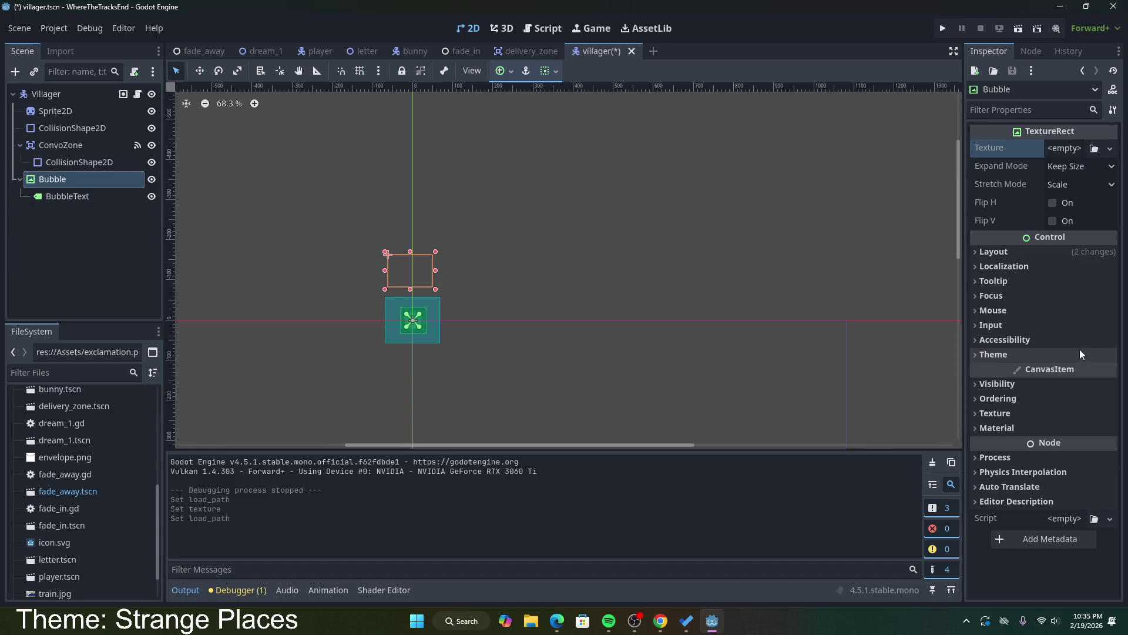
{"action": "left_click", "coordinate": [1067, 149]}
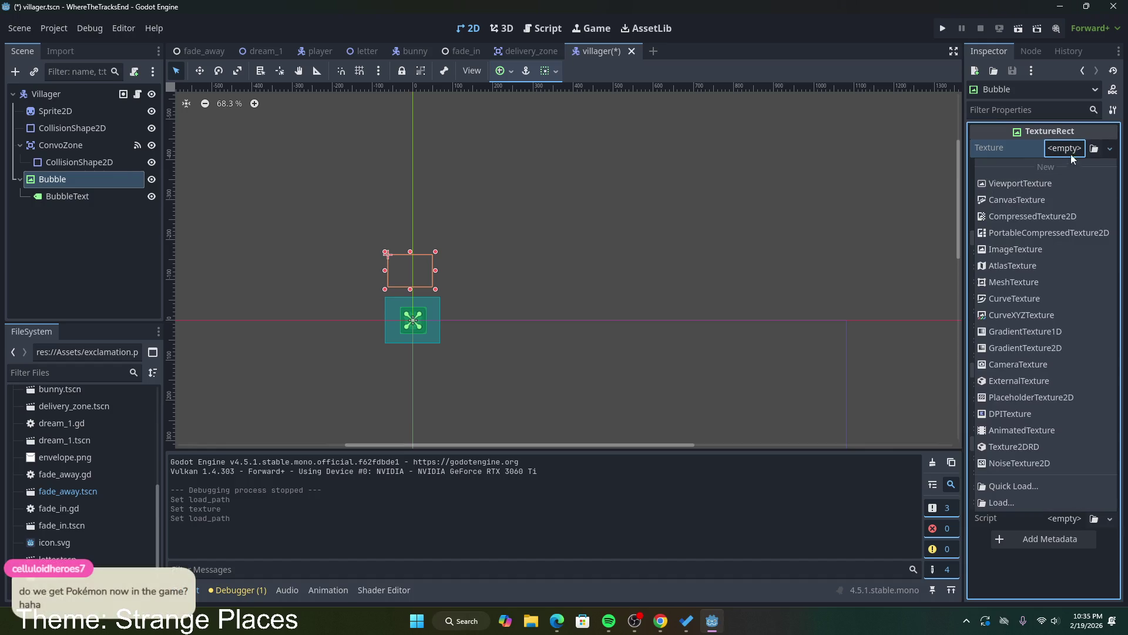
{"action": "left_click", "coordinate": [1070, 154]}
{"action": "left_click", "coordinate": [1095, 149]}
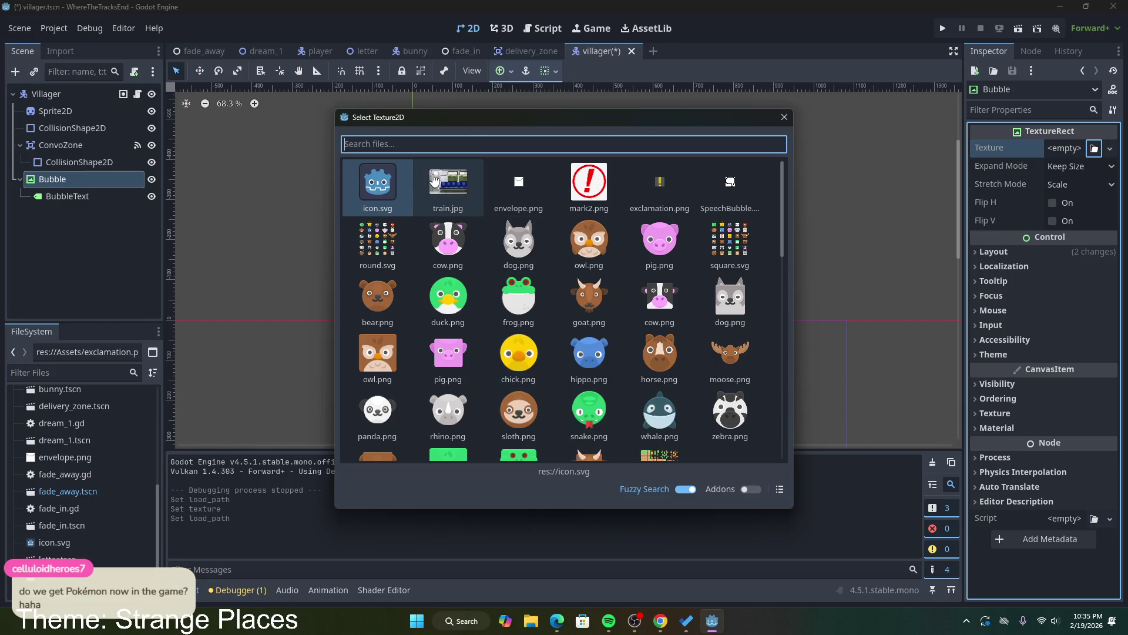
{"action": "type", "text": "res://.godot/imported/tile_0000.png-415405ecddcf7a212b72fc0eaf937425.ctex"}
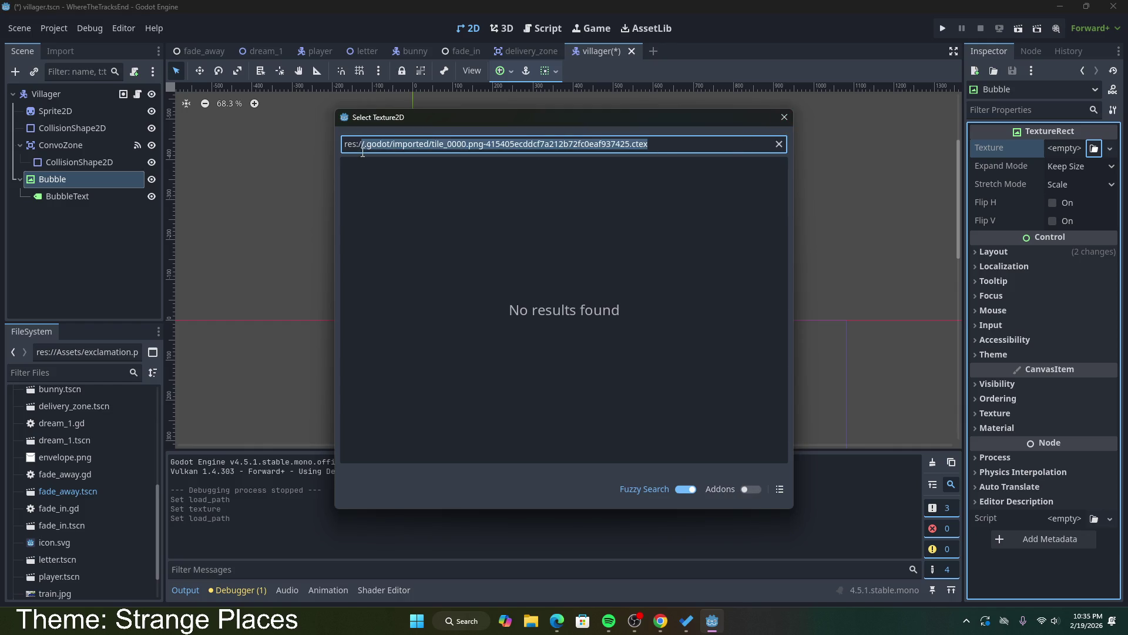
{"action": "left_click", "coordinate": [784, 117]}
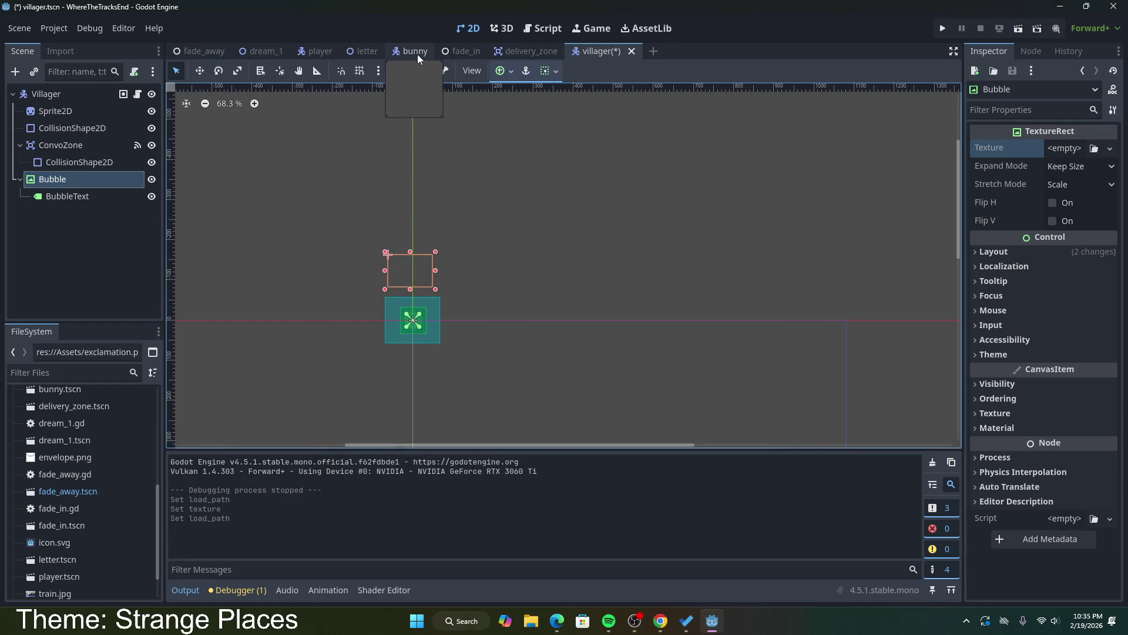
Step: Copy the dream_1 DialogueBox texture's file path from its resource details
{"action": "left_click", "coordinate": [265, 50]}
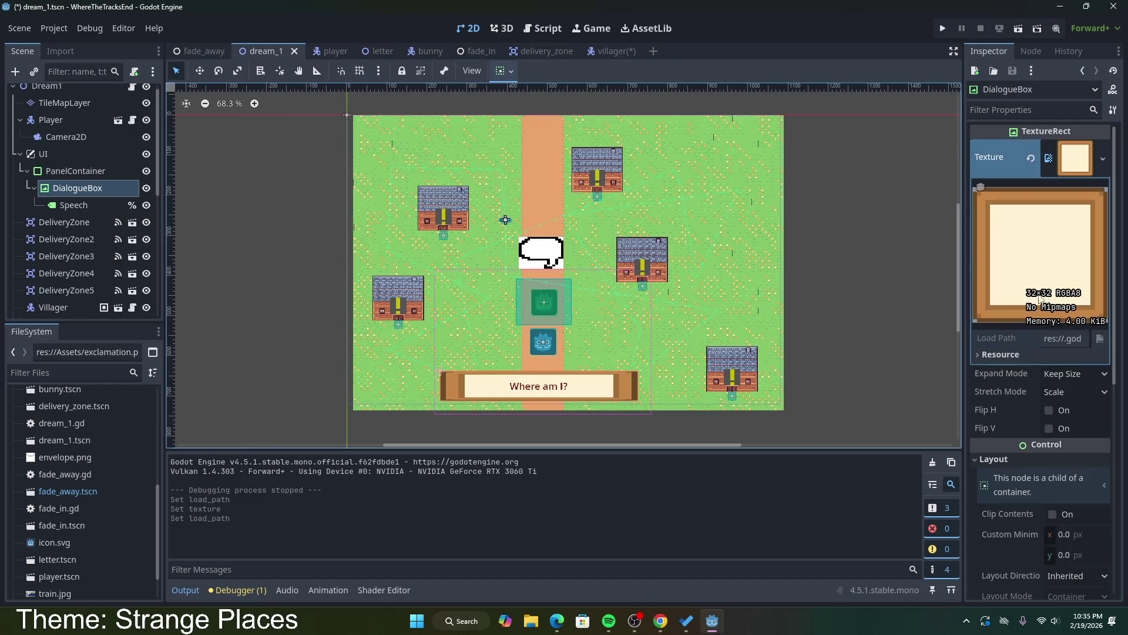
{"action": "left_click", "coordinate": [1011, 354]}
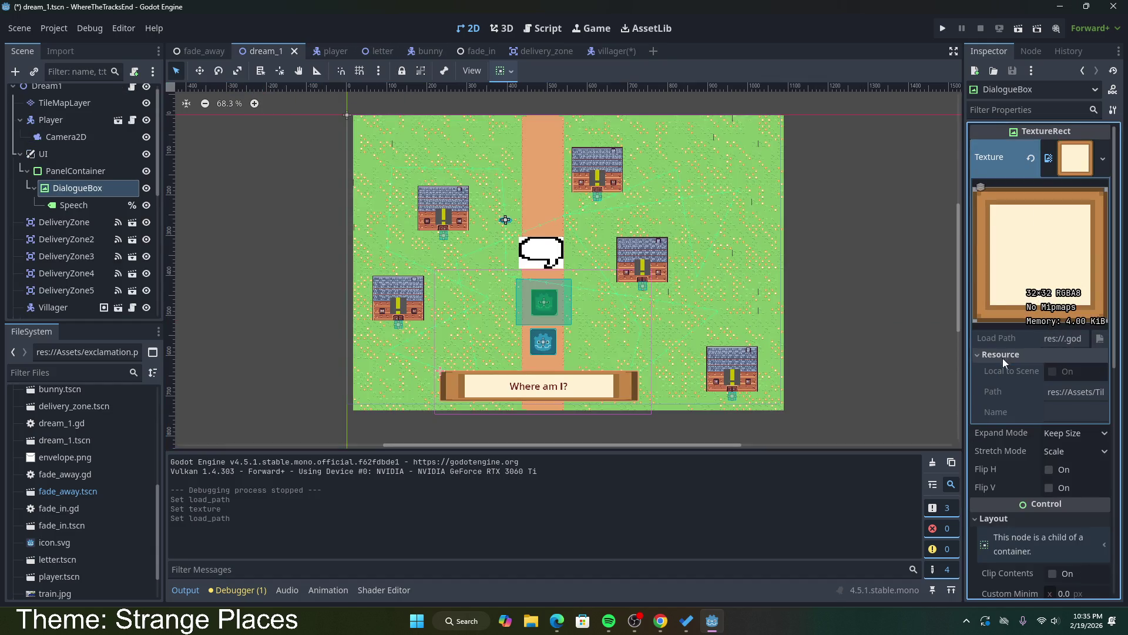
{"action": "left_click", "coordinate": [1081, 404]}
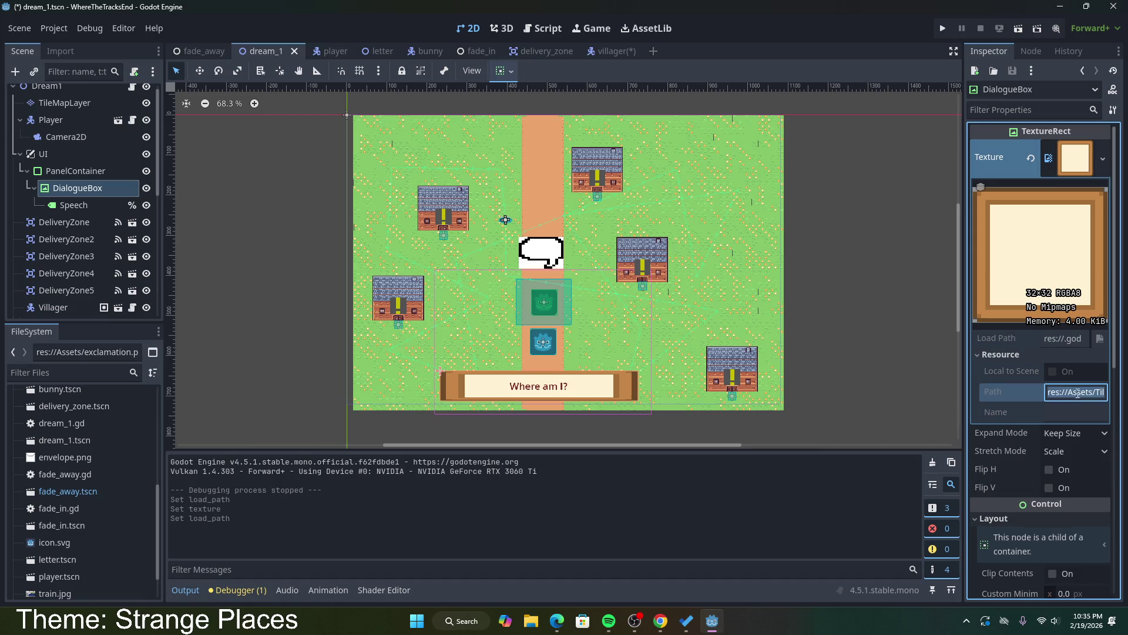
{"action": "left_click", "coordinate": [601, 52]}
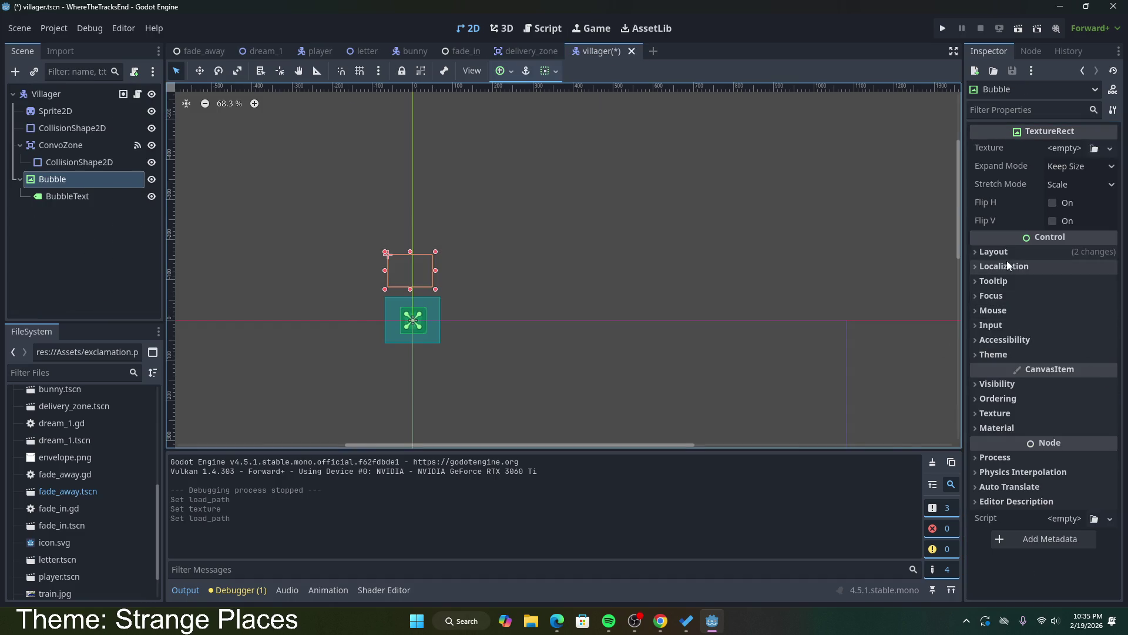
Step: Load the framed tile_0000.png as the Bubble's texture and widen the Bubble to the right
{"action": "left_click", "coordinate": [1078, 150]}
{"action": "left_click", "coordinate": [1080, 151]}
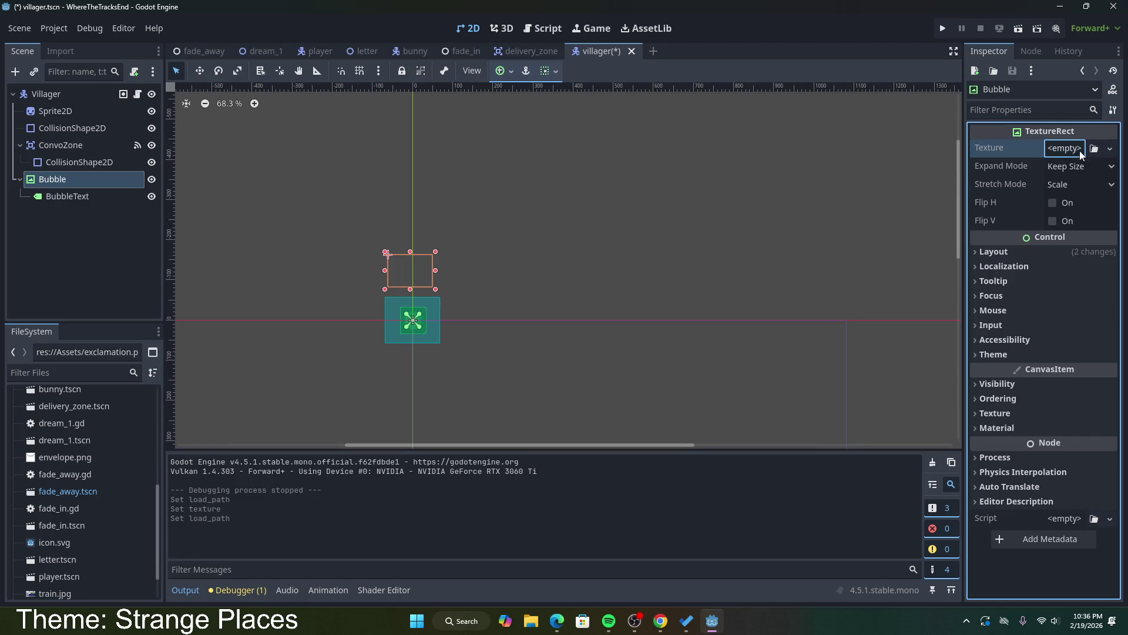
{"action": "left_click", "coordinate": [1094, 148]}
{"action": "type", "text": "res://Assets/Tiles/Large tiles/Thin outline/tile_0000.png"}
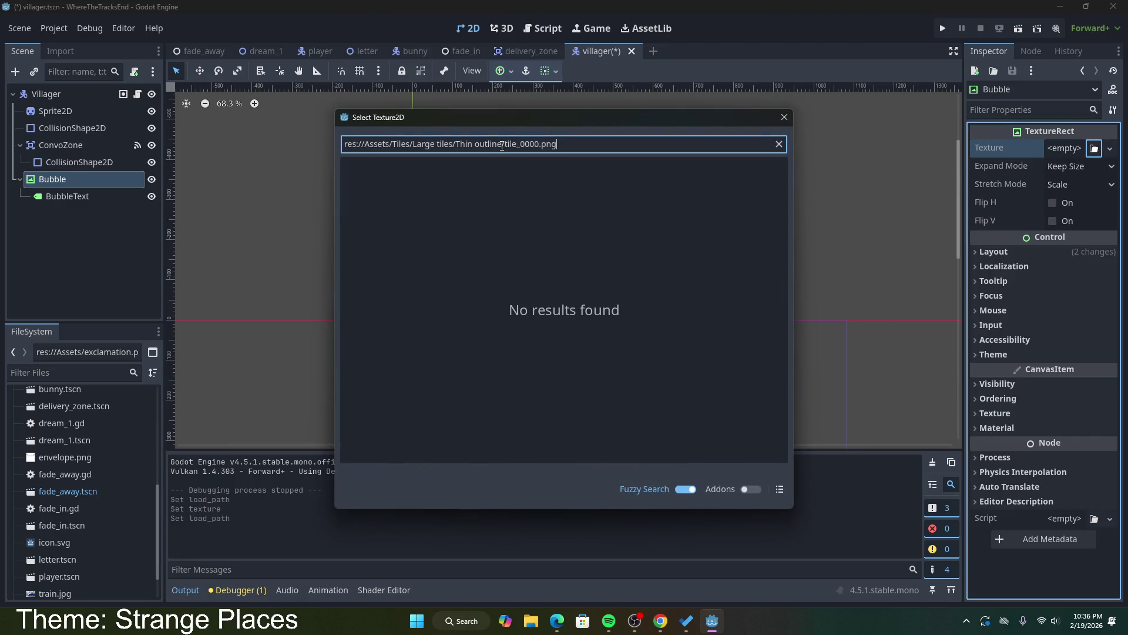
{"action": "left_click_drag", "start_coordinate": [498, 144], "coordinate": [316, 149]}
{"action": "key", "text": "BackSpace"}
{"action": "key", "text": "BackSpace"}
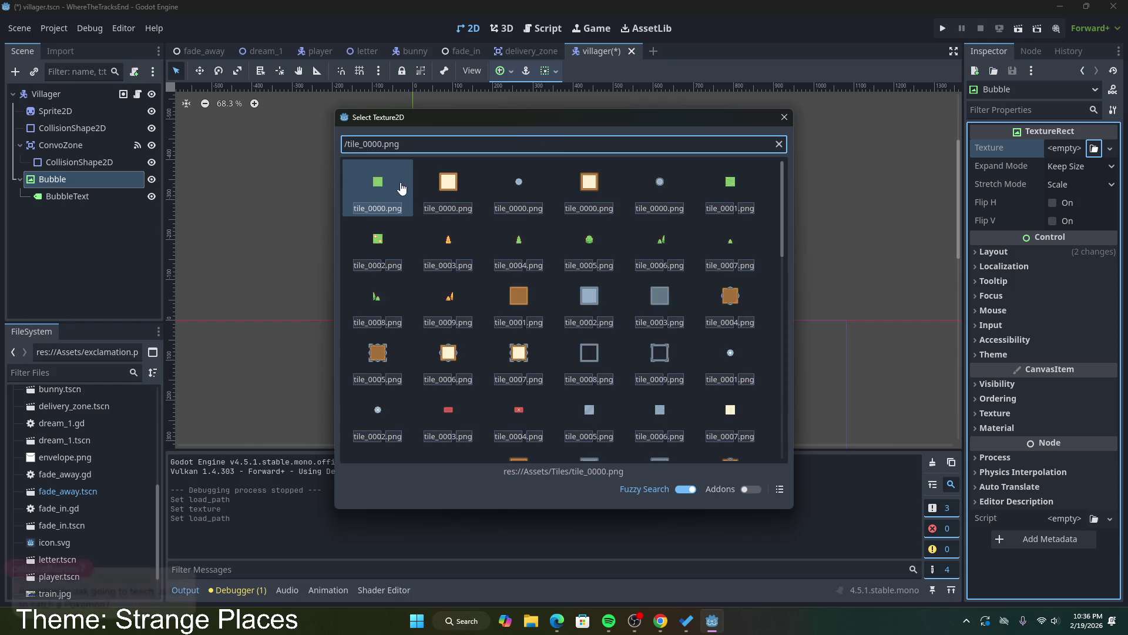
{"action": "key", "text": "Delete"}
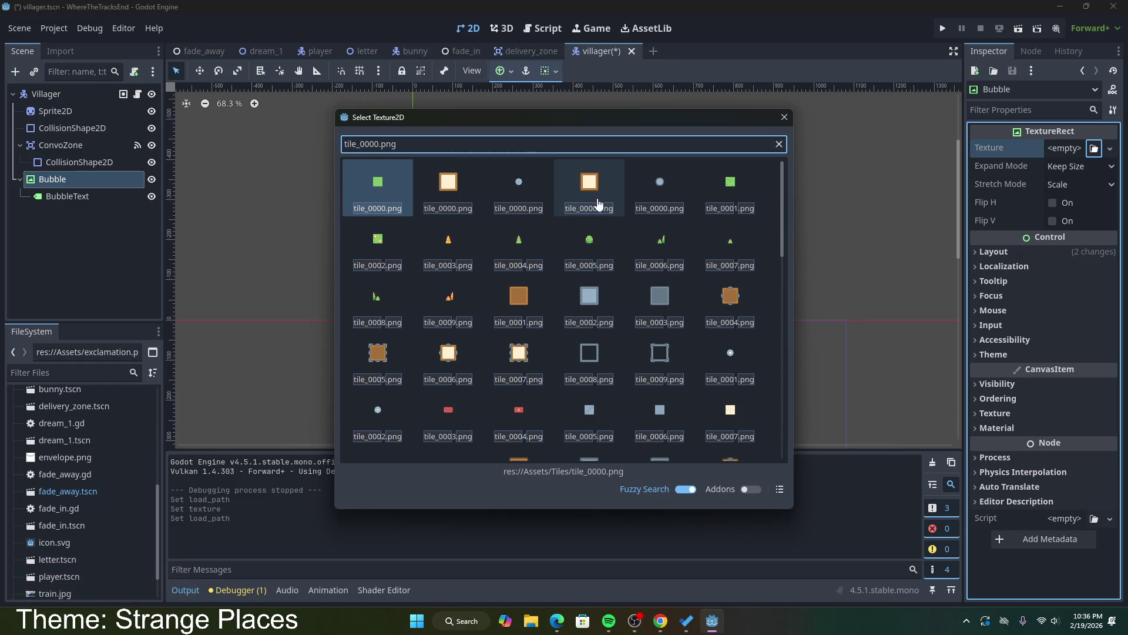
{"action": "scroll", "coordinate": [600, 212], "scroll_direction": "down", "scroll_amount": 3}
{"action": "scroll", "coordinate": [611, 301], "scroll_direction": "up", "scroll_amount": 3}
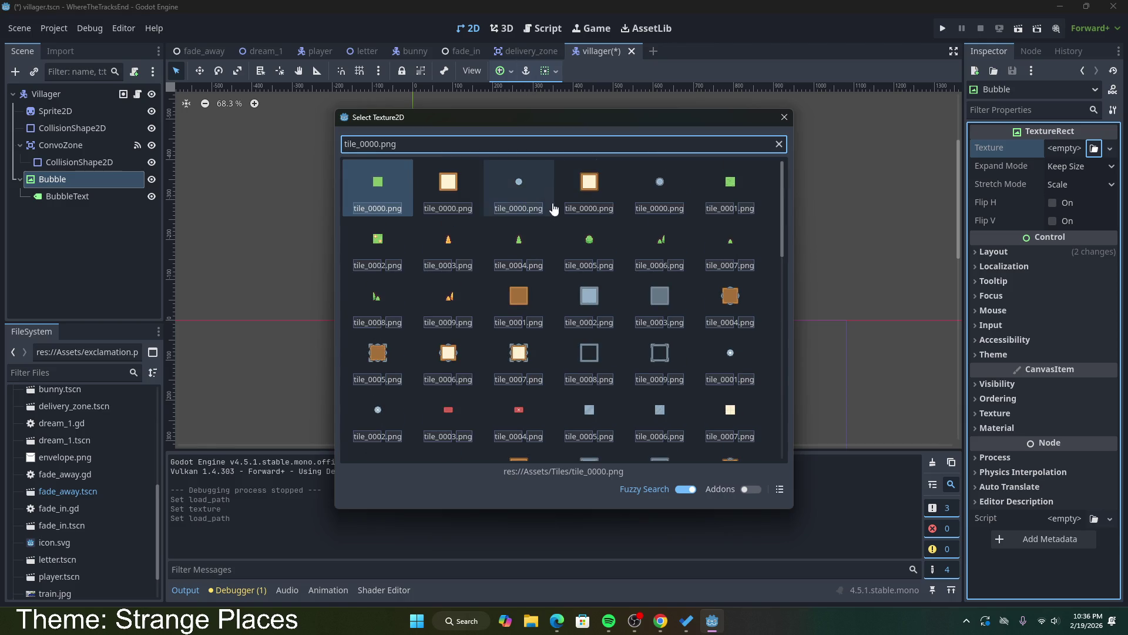
{"action": "double_click", "coordinate": [570, 200]}
{"action": "left_click", "coordinate": [423, 278]}
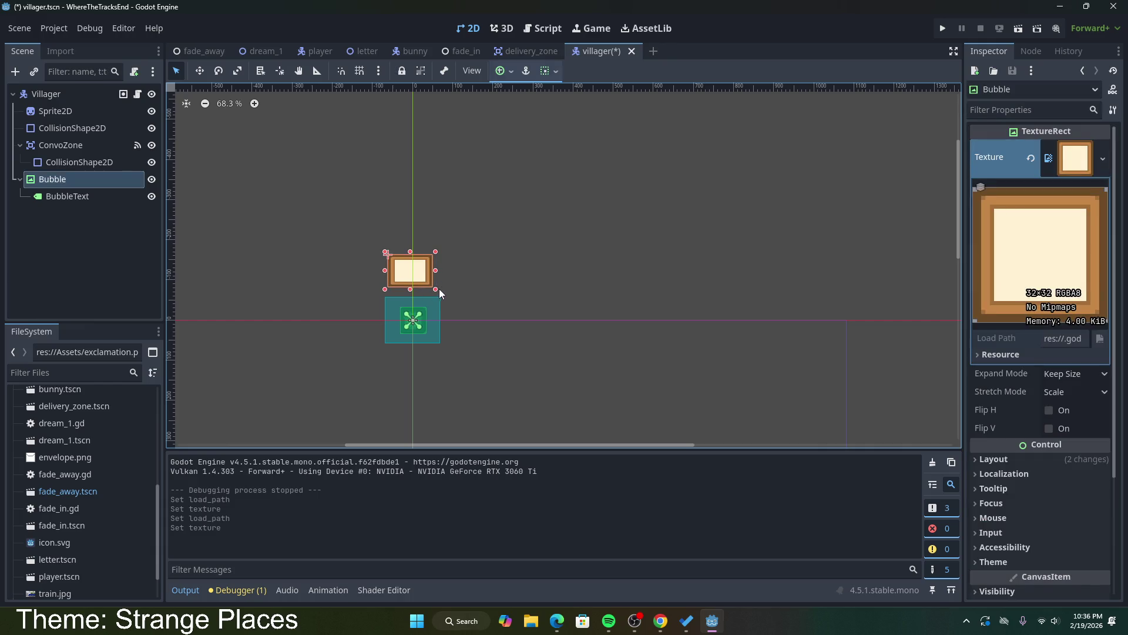
{"action": "left_click_drag", "start_coordinate": [436, 289], "coordinate": [476, 289]}
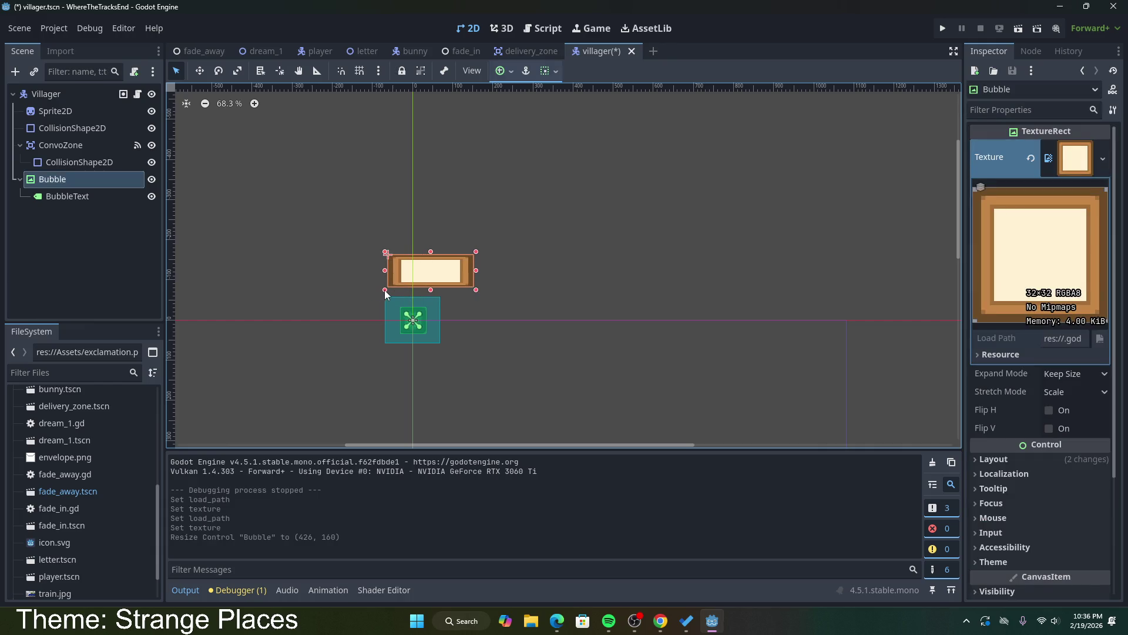
Step: Widen and flatten the Bubble, try Fit Width and Ignore Size expand modes, keeping Keep Size
{"action": "mouse_move", "coordinate": [386, 294]}
{"action": "left_mouse_down"}
{"action": "mouse_move", "coordinate": [363, 287]}
{"action": "mouse_move", "coordinate": [412, 283]}
{"action": "left_mouse_up"}
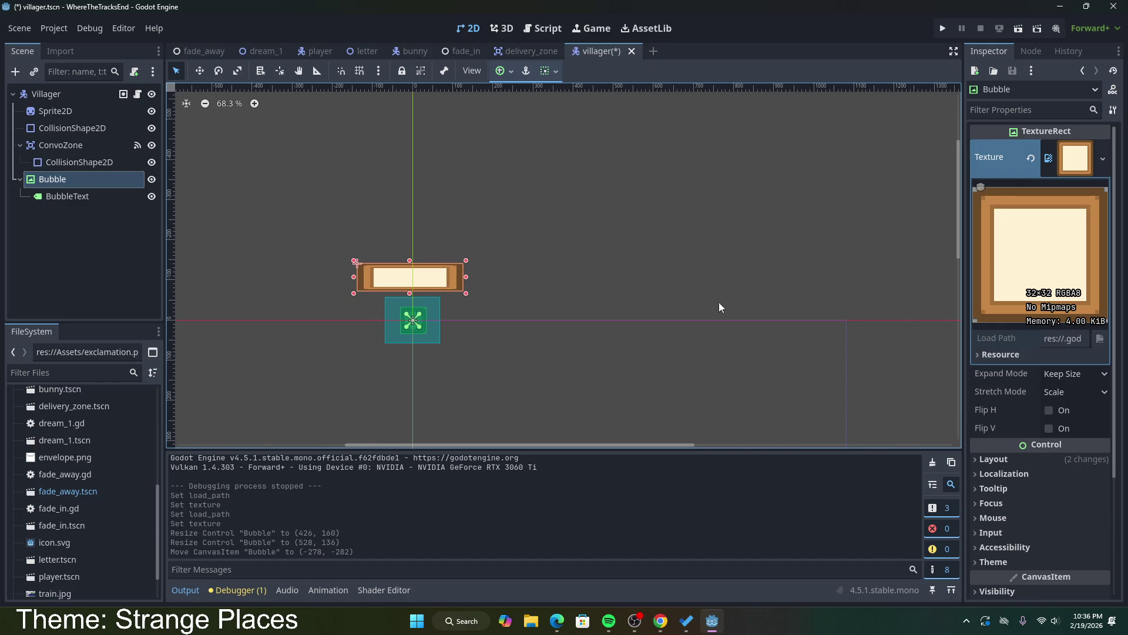
{"action": "left_click", "coordinate": [1061, 375]}
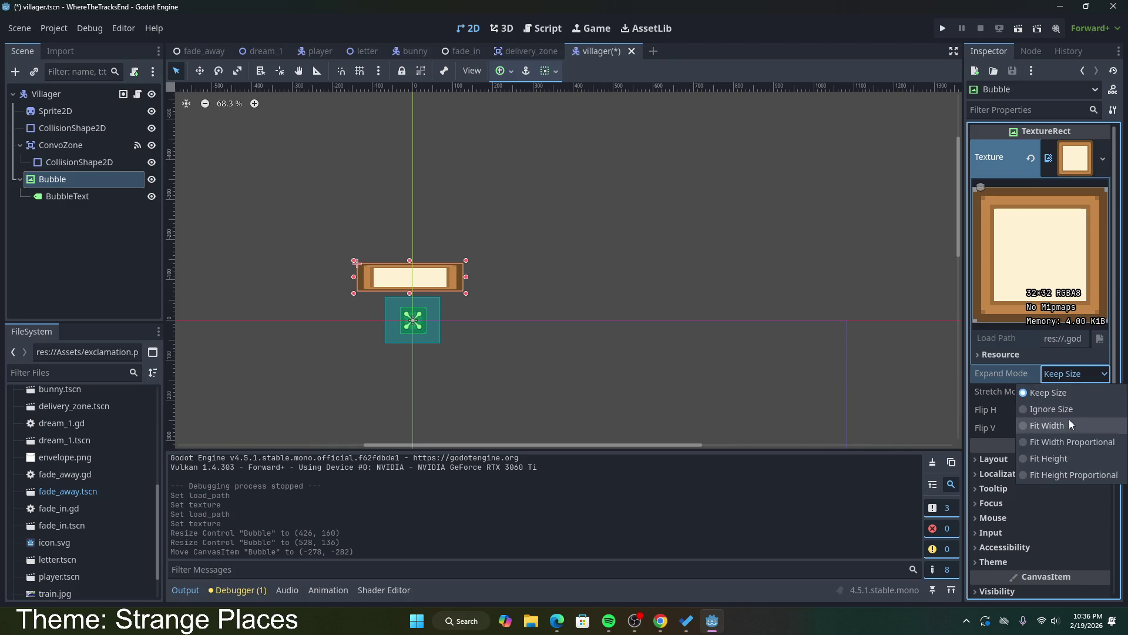
{"action": "left_click", "coordinate": [1069, 424]}
{"action": "left_click", "coordinate": [1069, 379]}
{"action": "left_click", "coordinate": [1068, 405]}
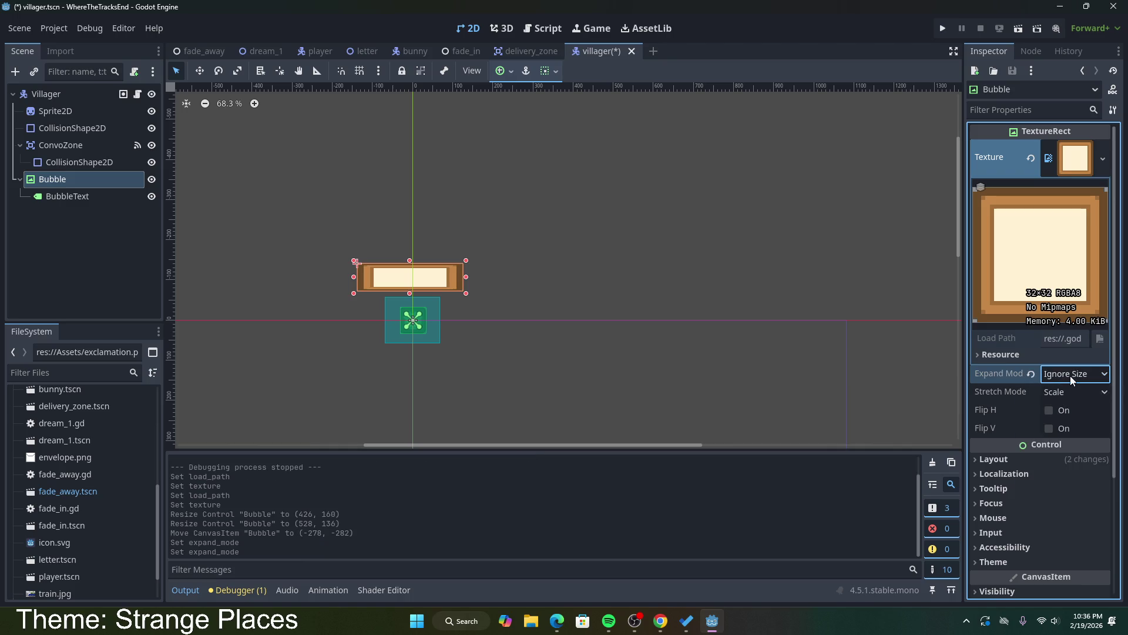
{"action": "left_click", "coordinate": [1071, 375]}
{"action": "left_click", "coordinate": [1074, 440]}
{"action": "left_click", "coordinate": [1070, 377]}
{"action": "left_click", "coordinate": [1070, 389]}
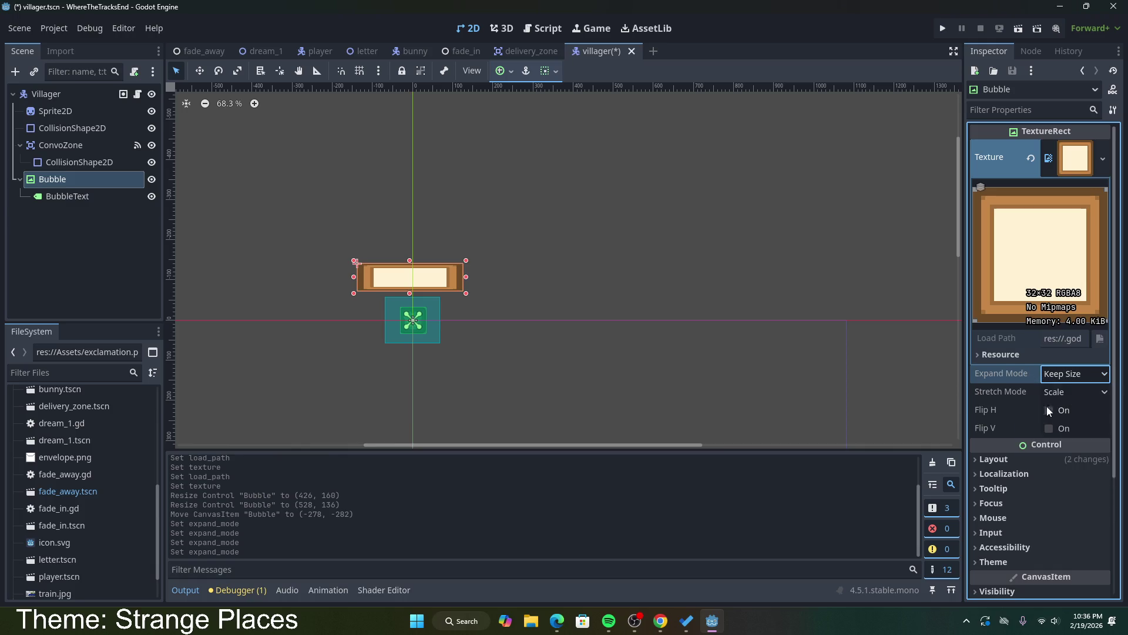
Step: Try Tile, Keep and Keep Aspect stretch modes, settling on Scale for the Bubble texture
{"action": "left_click", "coordinate": [1066, 392]}
{"action": "left_click", "coordinate": [1069, 425]}
{"action": "left_click", "coordinate": [1070, 395]}
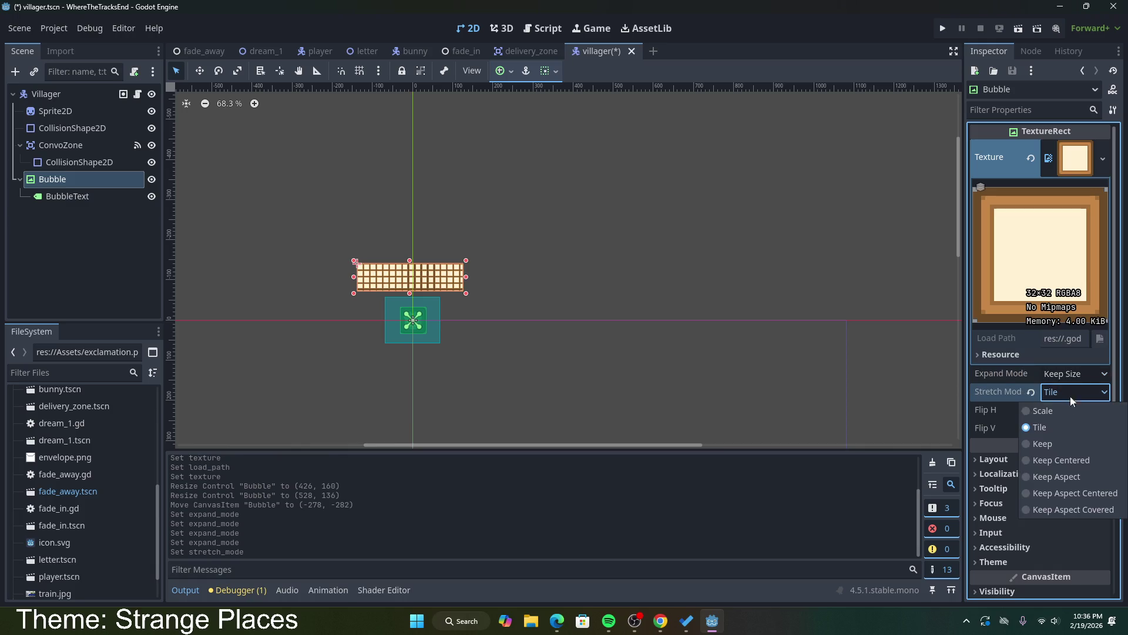
{"action": "left_click", "coordinate": [1071, 441]}
{"action": "left_click", "coordinate": [1066, 397]}
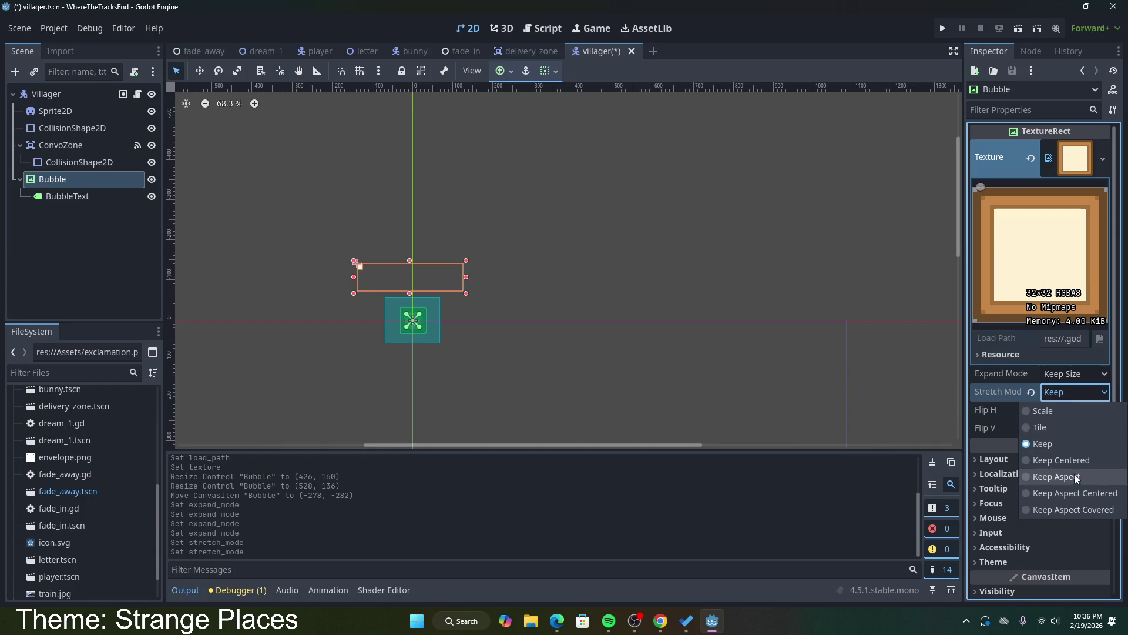
{"action": "left_click", "coordinate": [1074, 476]}
{"action": "left_click", "coordinate": [1069, 397]}
{"action": "left_click", "coordinate": [1075, 478]}
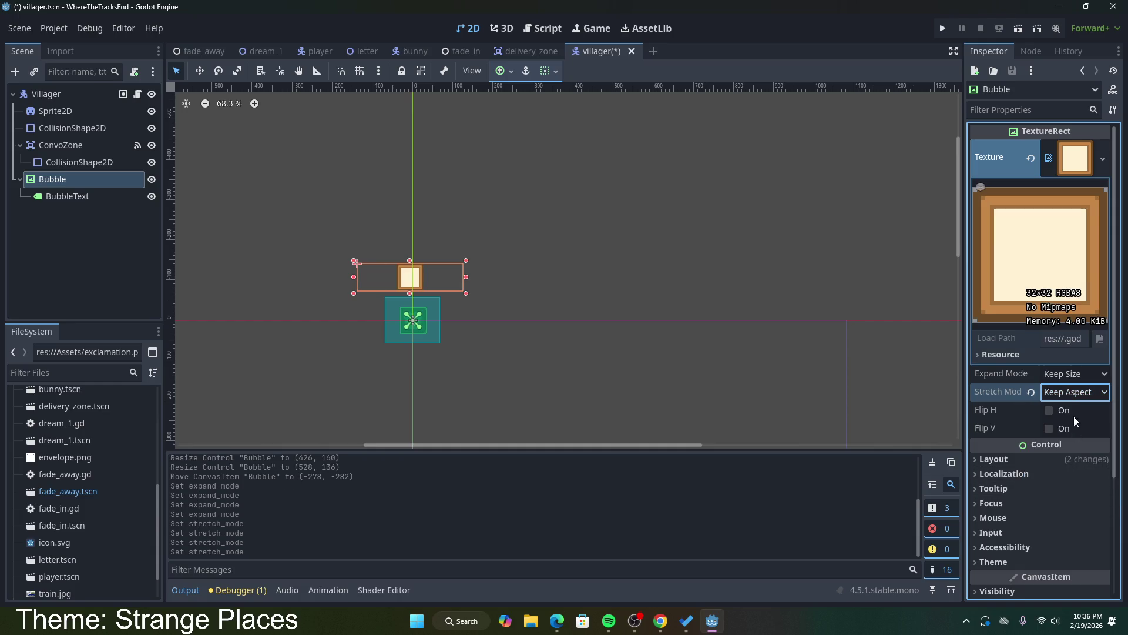
{"action": "left_click", "coordinate": [1072, 392]}
{"action": "left_click", "coordinate": [1070, 411]}
{"action": "left_click", "coordinate": [1069, 392]}
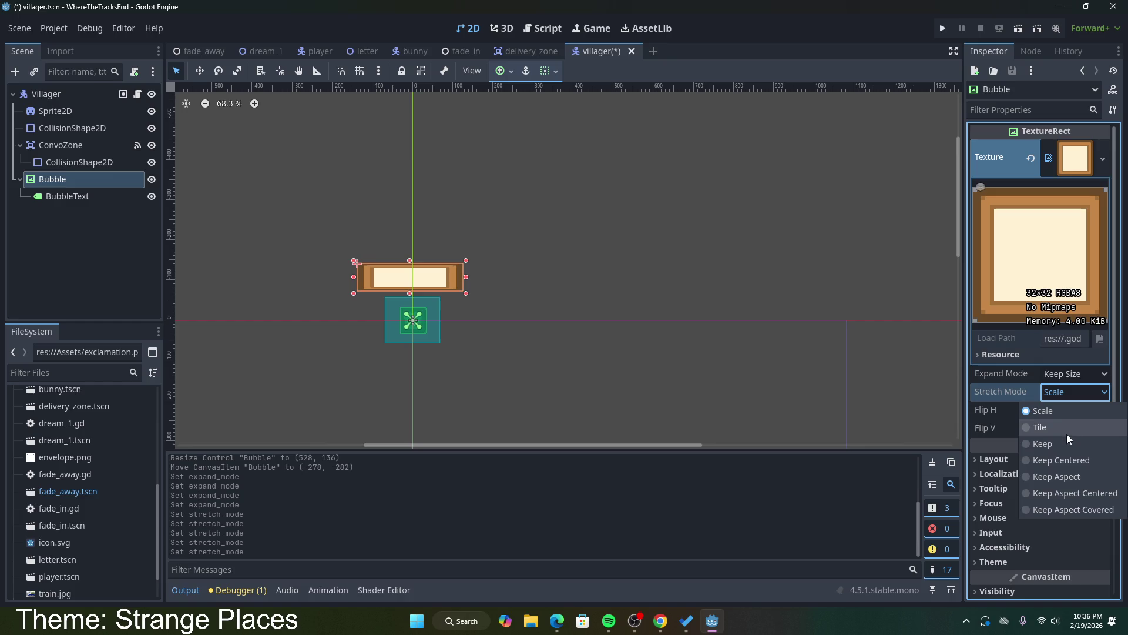
{"action": "left_click", "coordinate": [911, 406]}
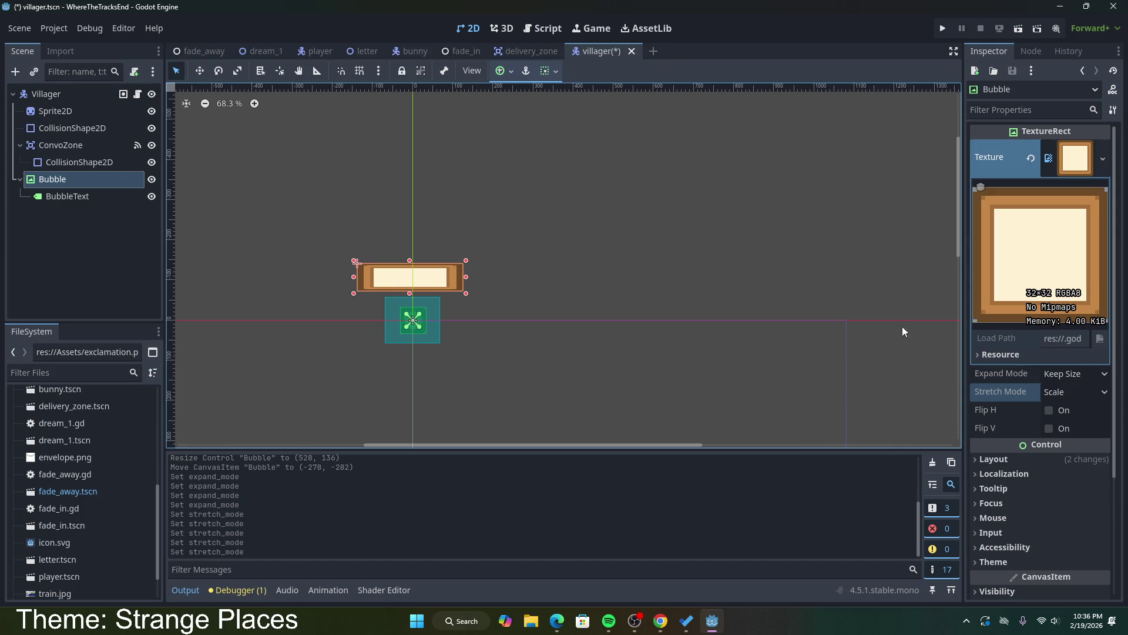
{"action": "left_click", "coordinate": [80, 201]}
Step: Resize the BubbleText label to fit inside the bubble frame
{"action": "left_click_drag", "start_coordinate": [388, 279], "coordinate": [449, 288]}
{"action": "left_click", "coordinate": [503, 288]}
{"action": "left_click", "coordinate": [426, 284]}
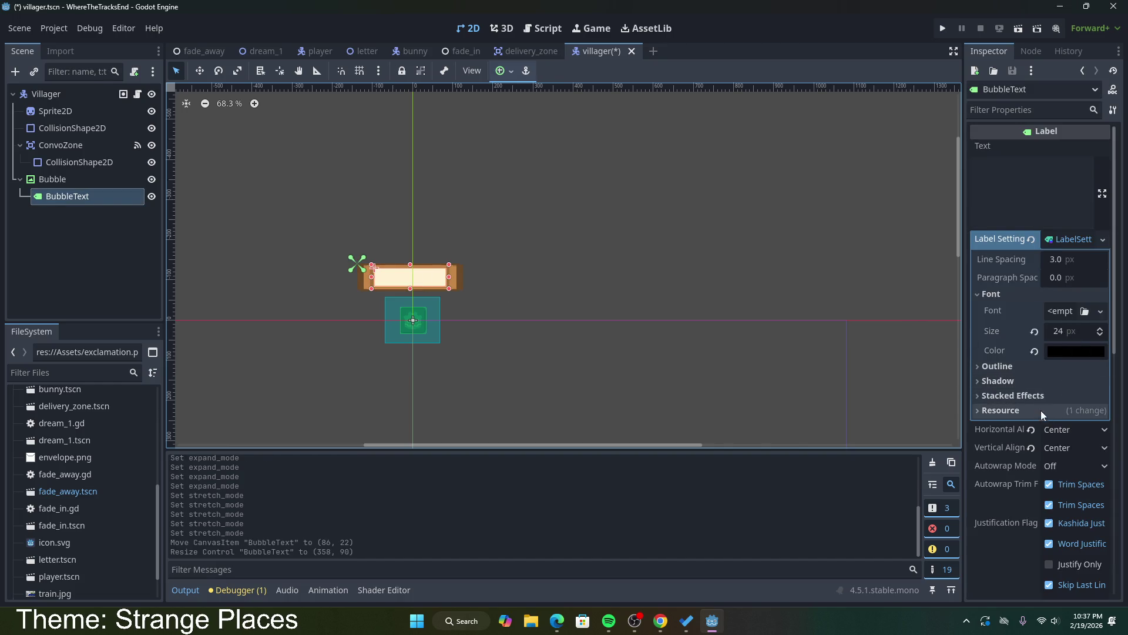
{"action": "scroll", "coordinate": [1078, 439], "scroll_direction": "down", "scroll_amount": 4}
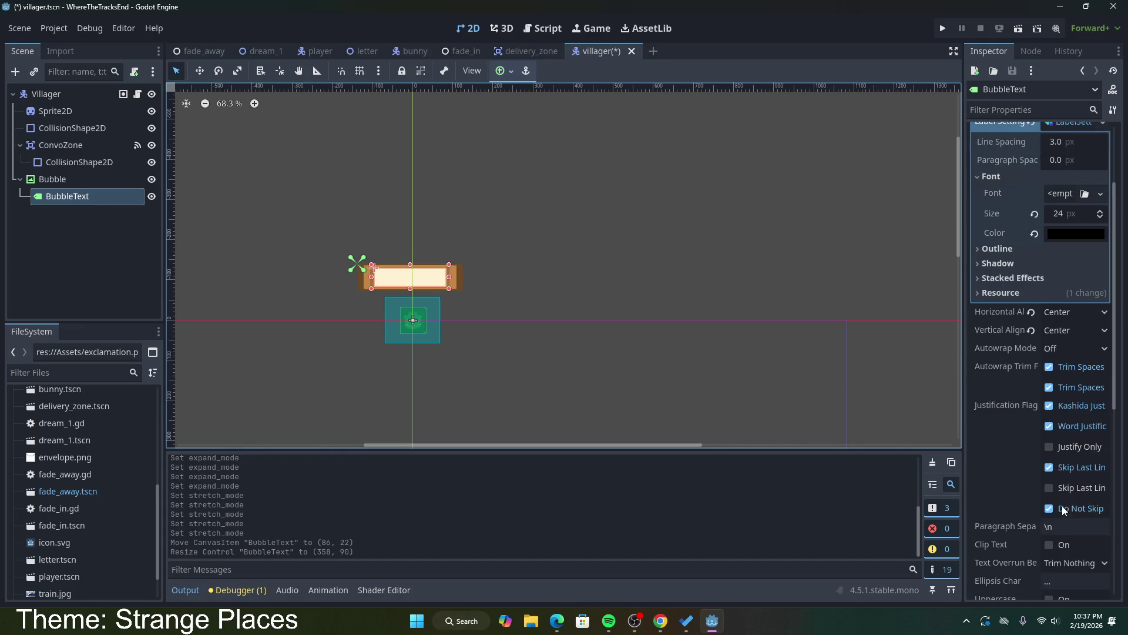
{"action": "scroll", "coordinate": [1065, 510], "scroll_direction": "down", "scroll_amount": 6}
Step: Set the Bubble's horizontal and vertical container sizing to Shrink Begin with Expand enabled
{"action": "left_click", "coordinate": [55, 178]}
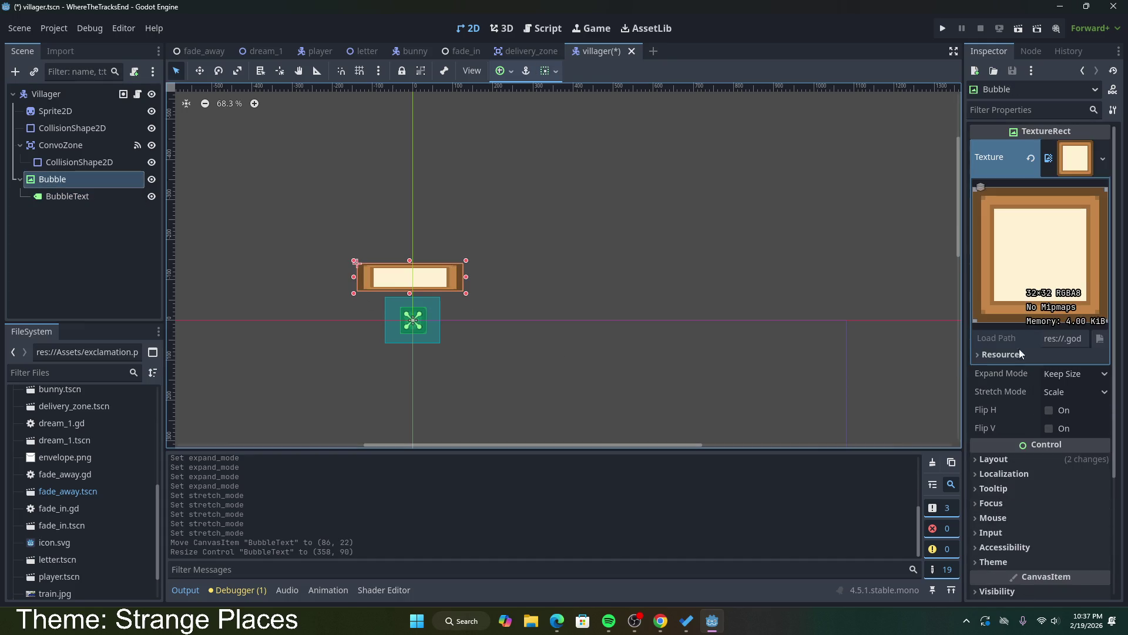
{"action": "left_click", "coordinate": [1020, 457]}
{"action": "scroll", "coordinate": [1018, 461], "scroll_direction": "down", "scroll_amount": 5}
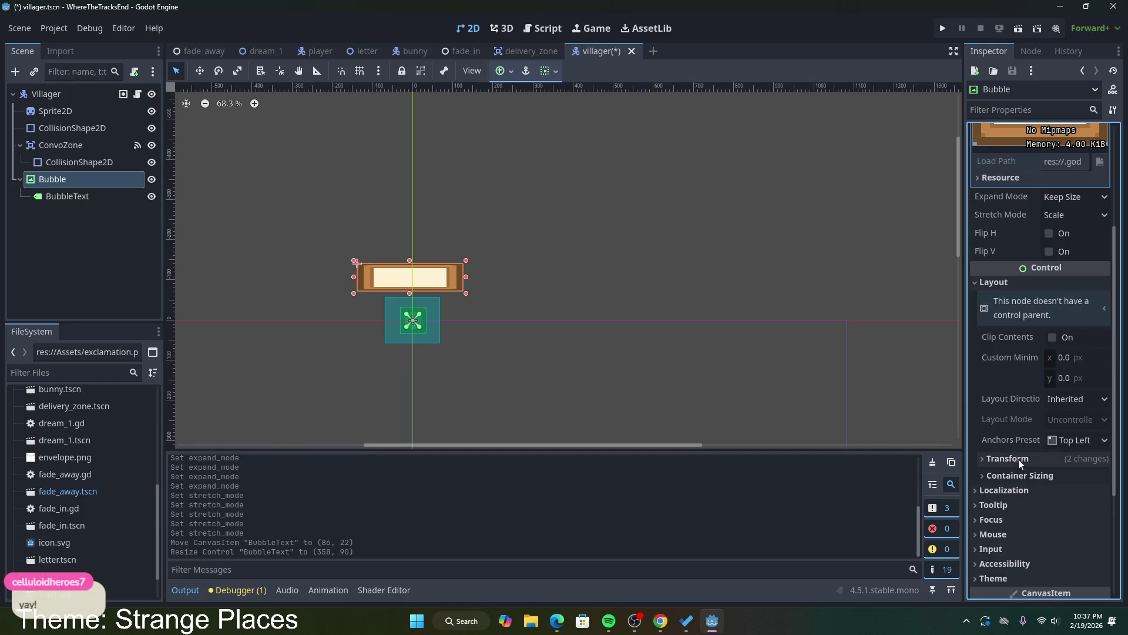
{"action": "left_click", "coordinate": [1031, 464]}
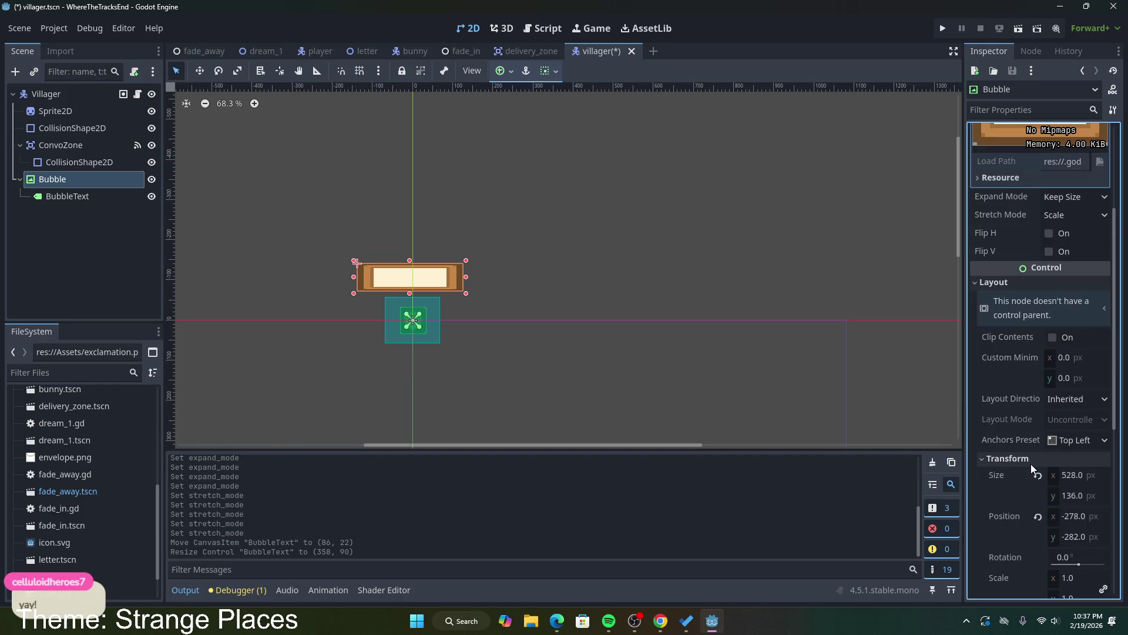
{"action": "scroll", "coordinate": [1031, 461], "scroll_direction": "down", "scroll_amount": 5}
{"action": "left_click", "coordinate": [1008, 284]}
{"action": "left_click", "coordinate": [1010, 301]}
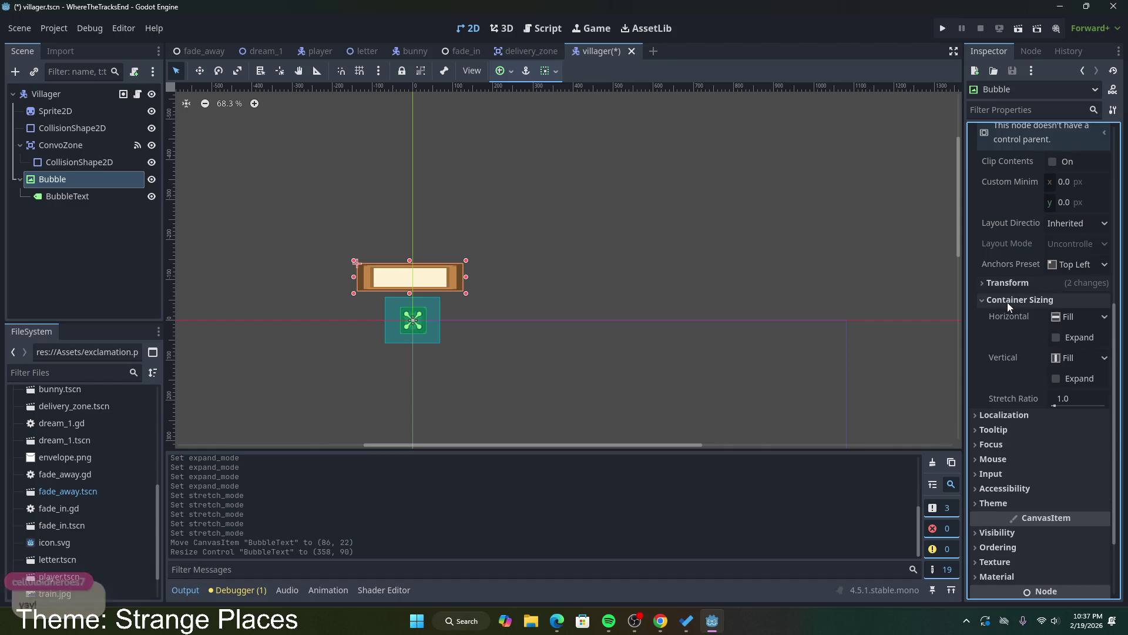
{"action": "left_click", "coordinate": [1072, 318]}
{"action": "left_click", "coordinate": [1074, 348]}
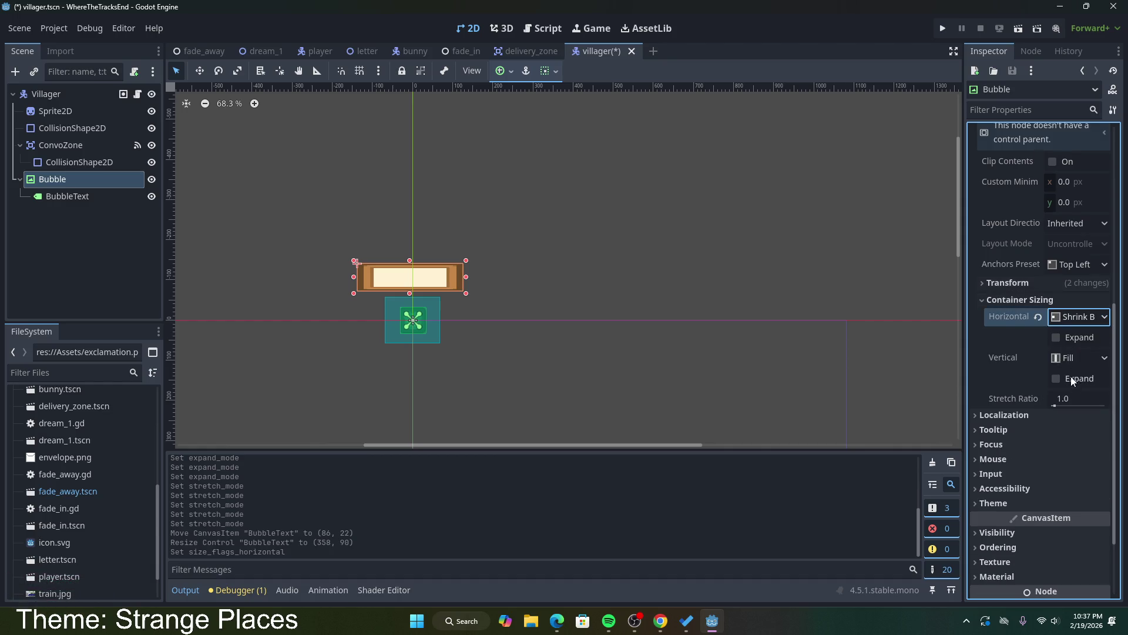
{"action": "left_click", "coordinate": [1077, 358]}
{"action": "left_click", "coordinate": [1084, 393]}
{"action": "left_click", "coordinate": [1056, 338]}
{"action": "left_click", "coordinate": [1056, 378]}
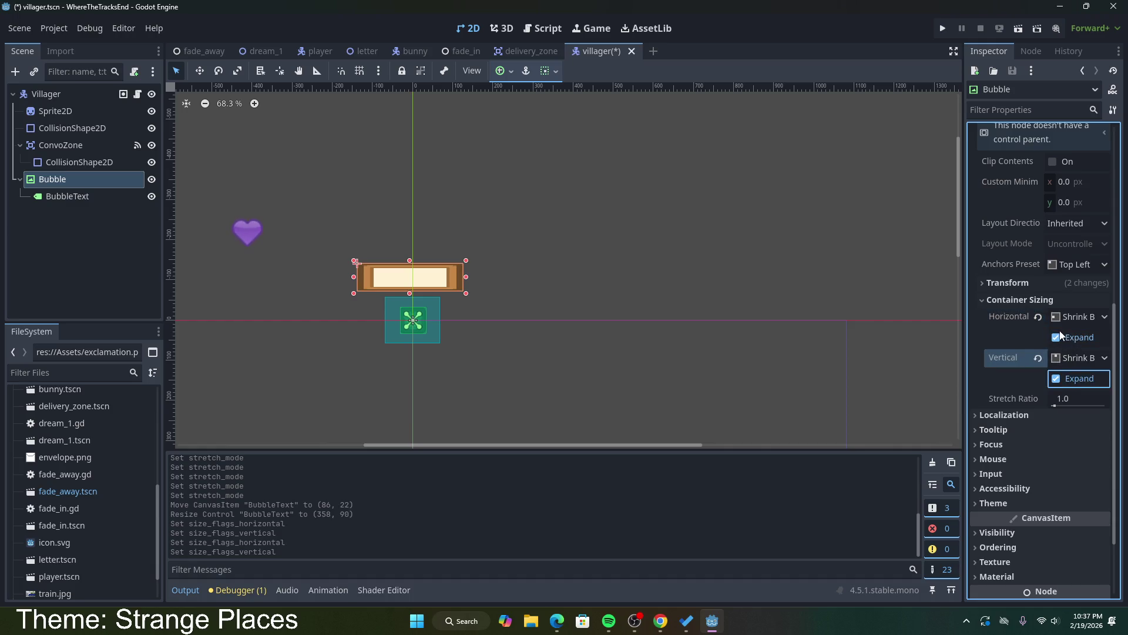
{"action": "mouse_move", "coordinate": [1021, 315]}
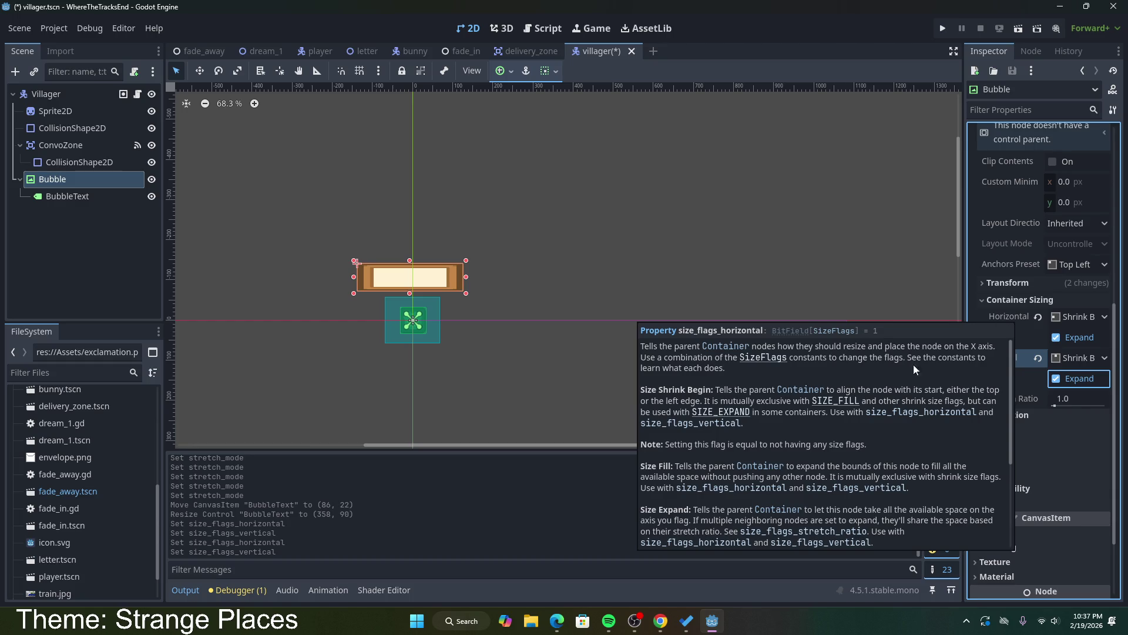
{"action": "scroll", "coordinate": [909, 375], "scroll_direction": "down", "scroll_amount": 5}
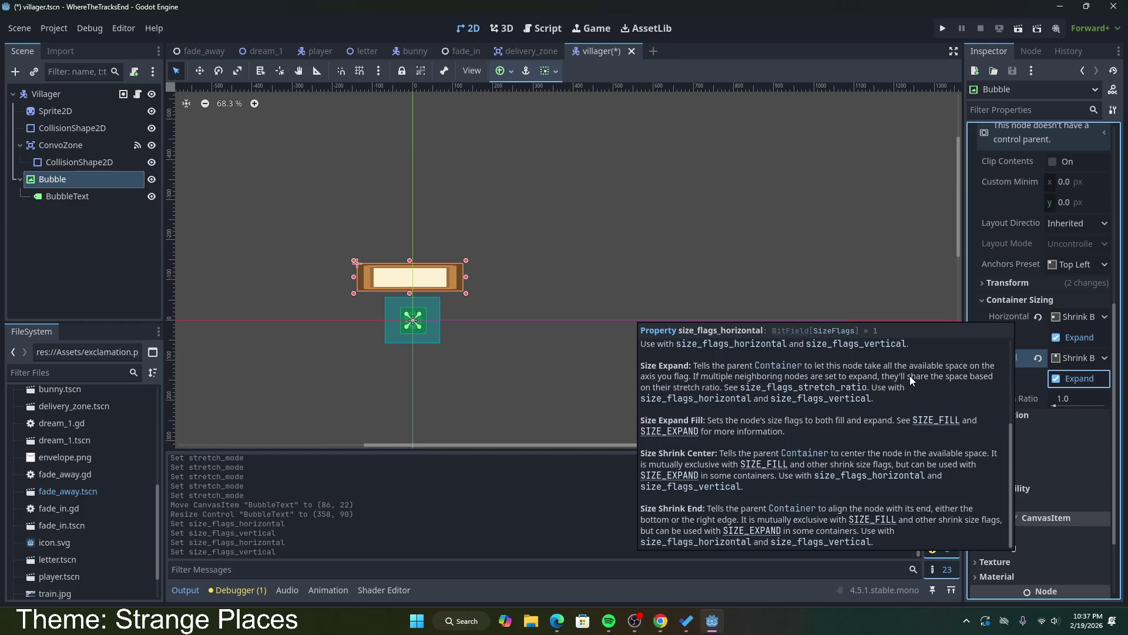
{"action": "scroll", "coordinate": [909, 375], "scroll_direction": "up", "scroll_amount": 1}
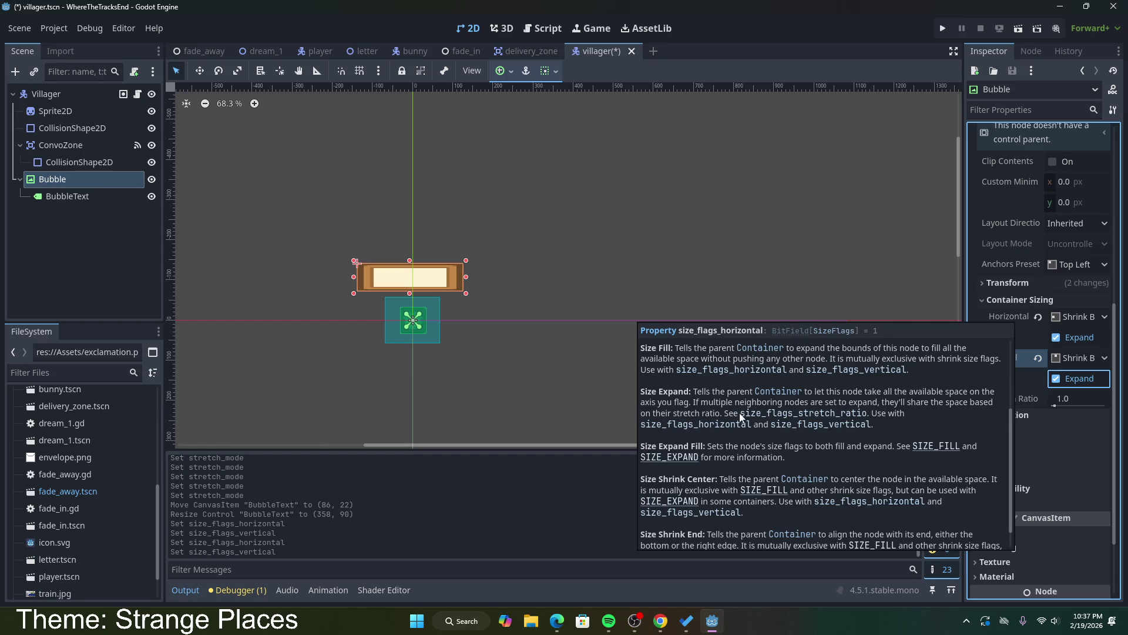
{"action": "left_click", "coordinate": [859, 294]}
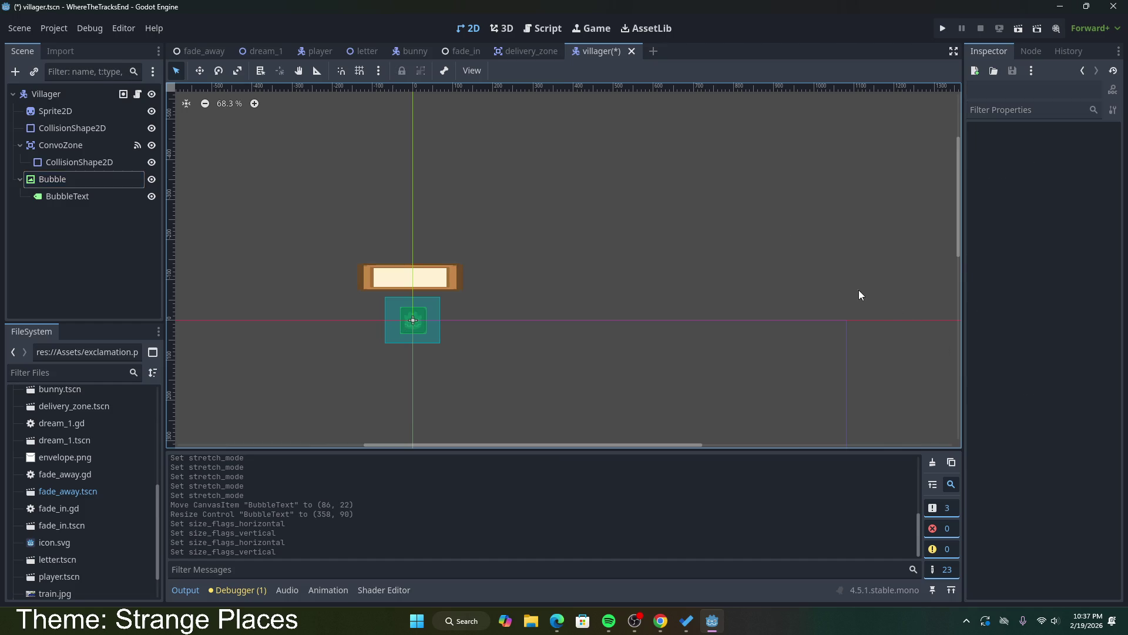
Step: Save villager.tscn, type and clear a test string in BubbleText's Text, then return to dream_1
{"action": "key", "text": "ctrl+s"}
{"action": "left_click", "coordinate": [435, 284]}
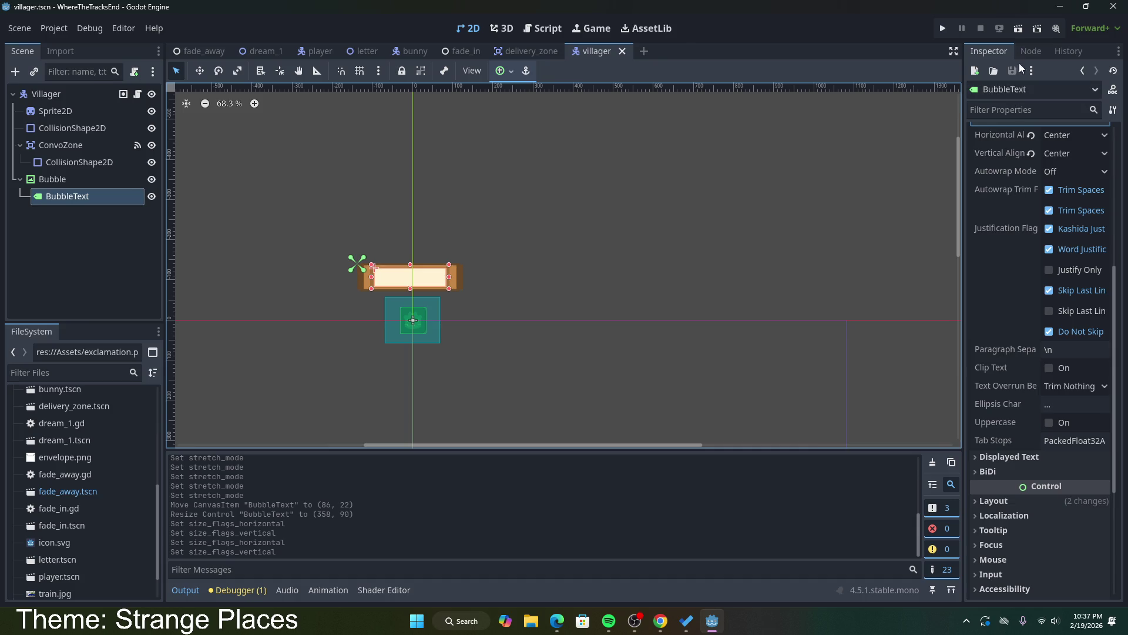
{"action": "scroll", "coordinate": [1004, 330], "scroll_direction": "up", "scroll_amount": 5}
{"action": "left_click", "coordinate": [1061, 195]}
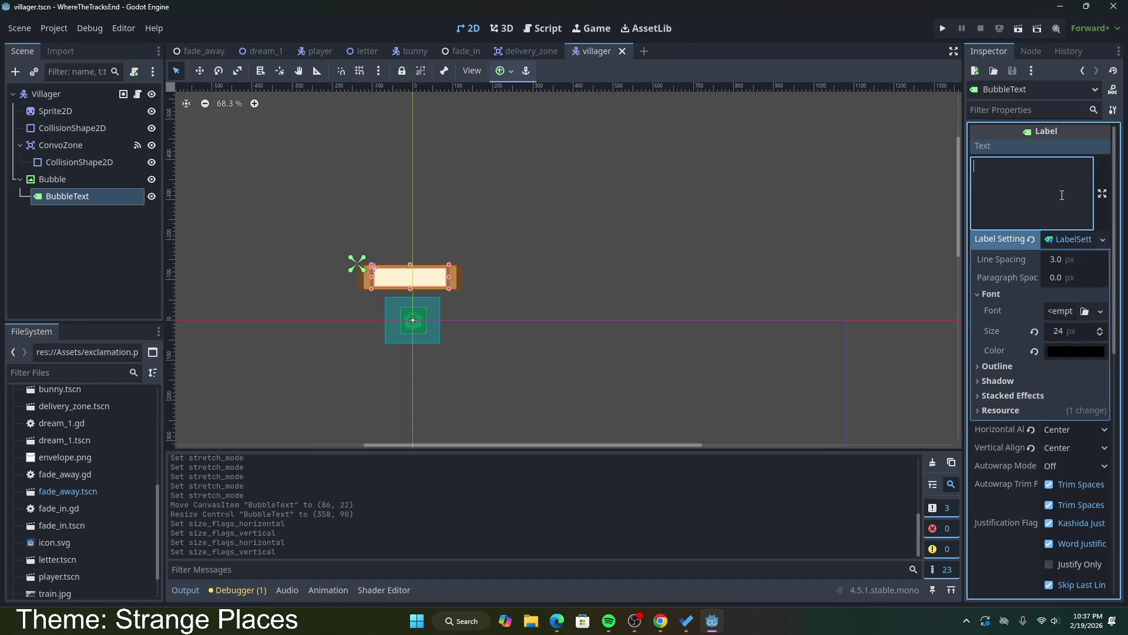
{"action": "type", "text": "afewefwefewfeff"}
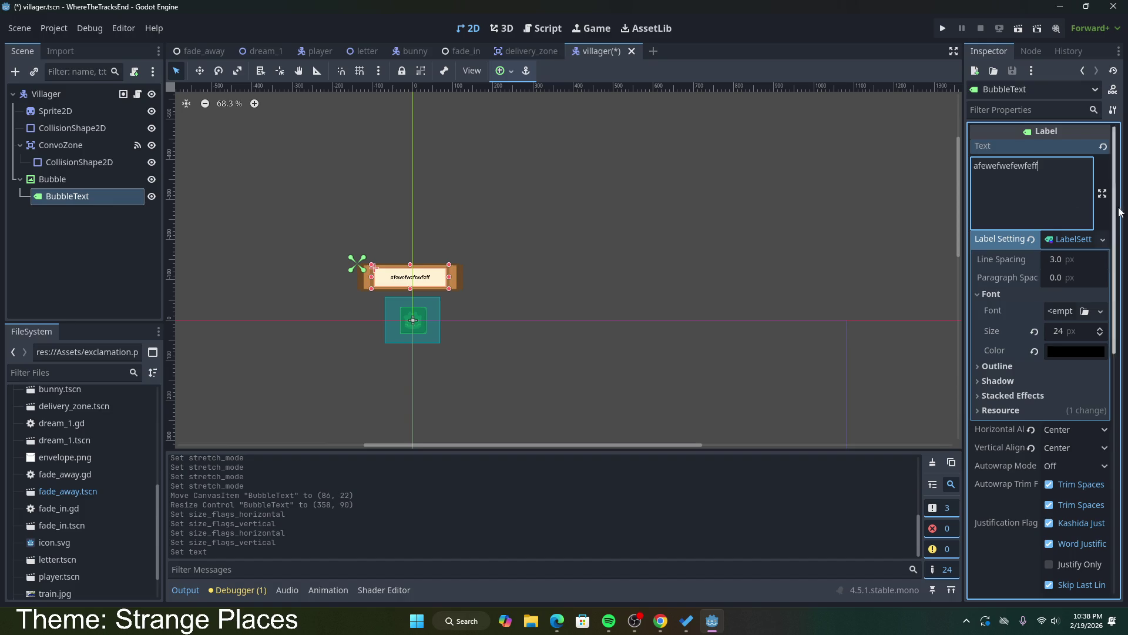
{"action": "key", "text": "ctrl+a"}
{"action": "key", "text": "BackSpace"}
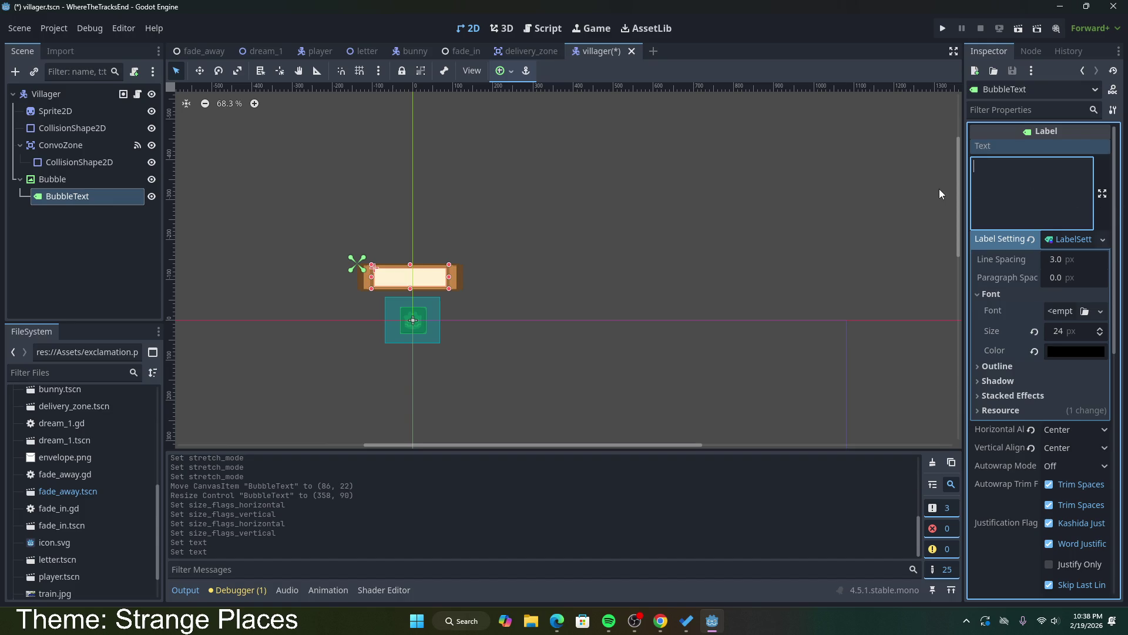
{"action": "left_click", "coordinate": [788, 211]}
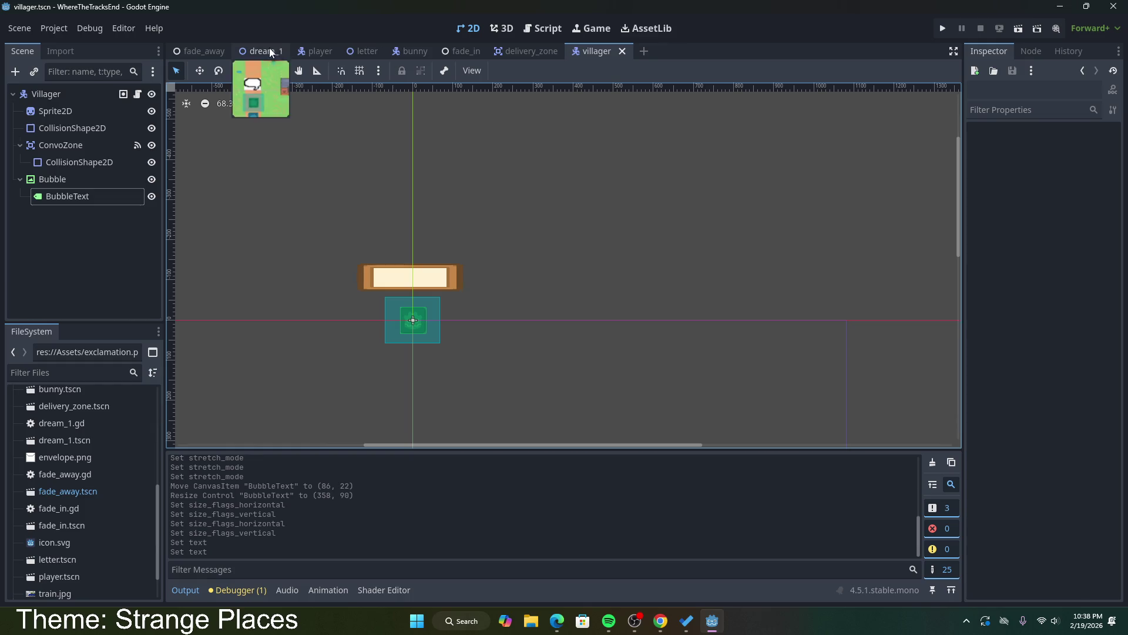
{"action": "left_click", "coordinate": [260, 51]}
Step: Test-run the game, walk up to the villager, and step through its three dialogue lines, then stop
{"action": "key", "text": "F6"}
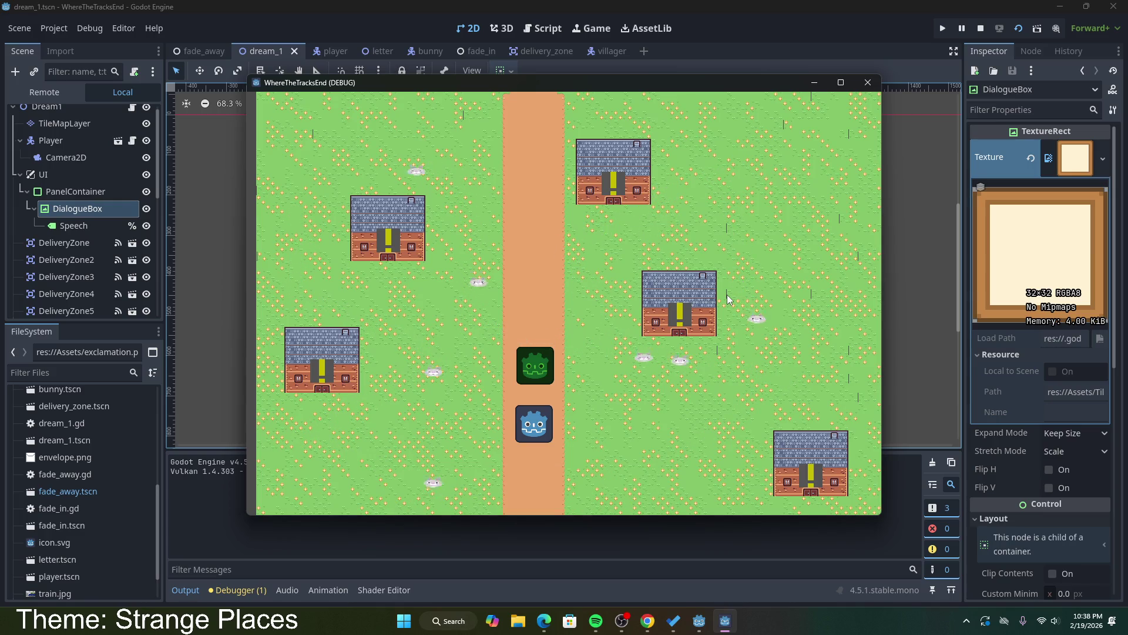
{"action": "key", "text": "Up"}
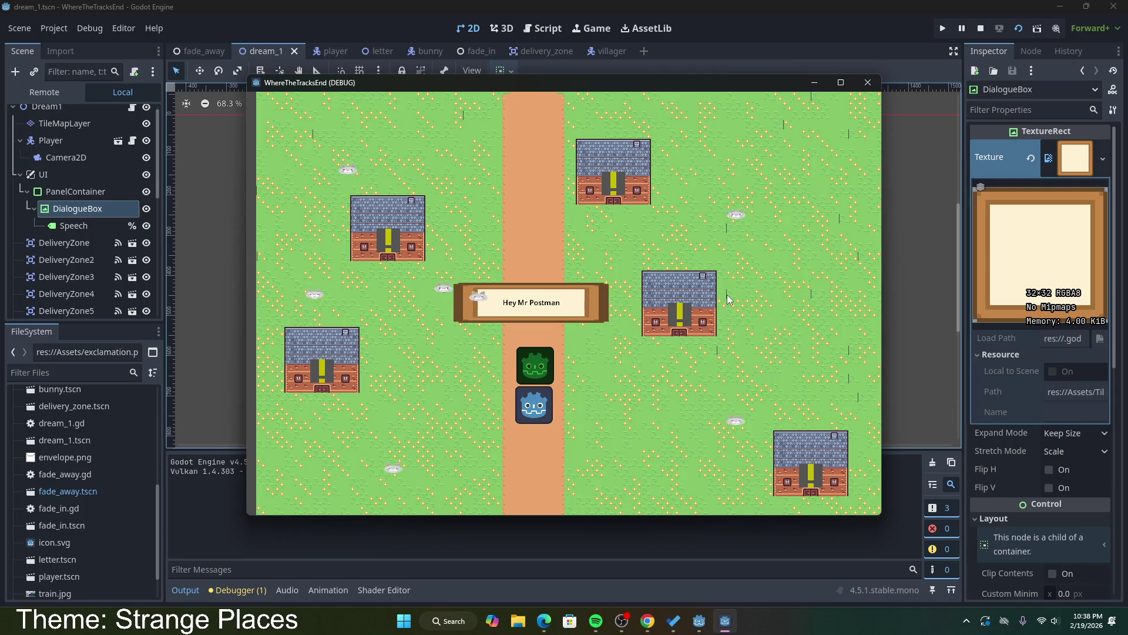
{"action": "key", "text": "space"}
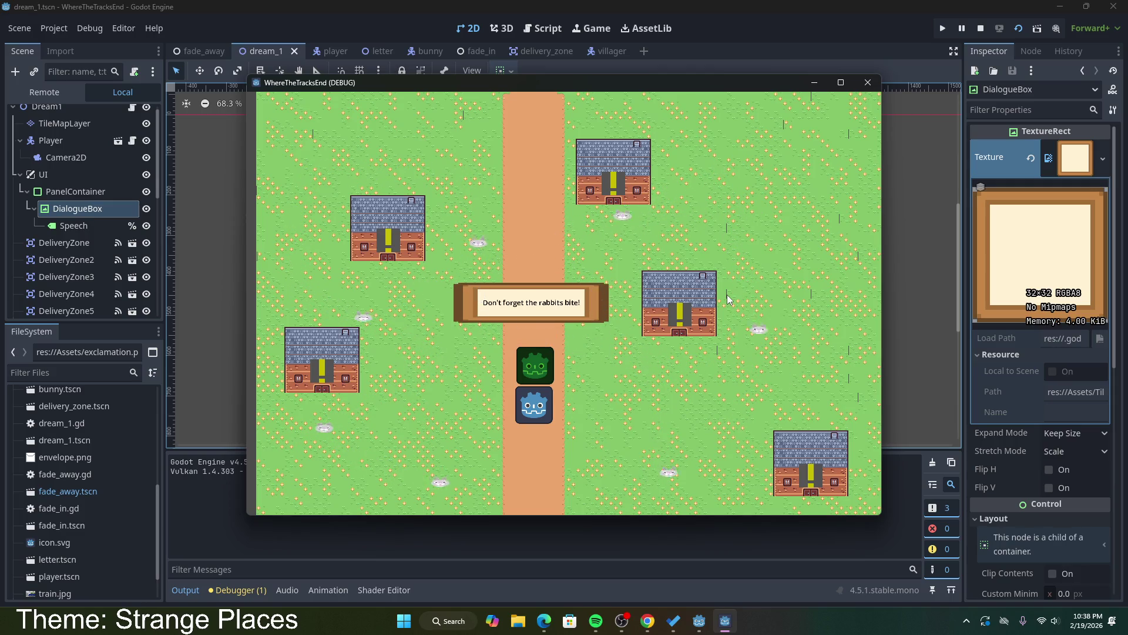
{"action": "key", "text": "space"}
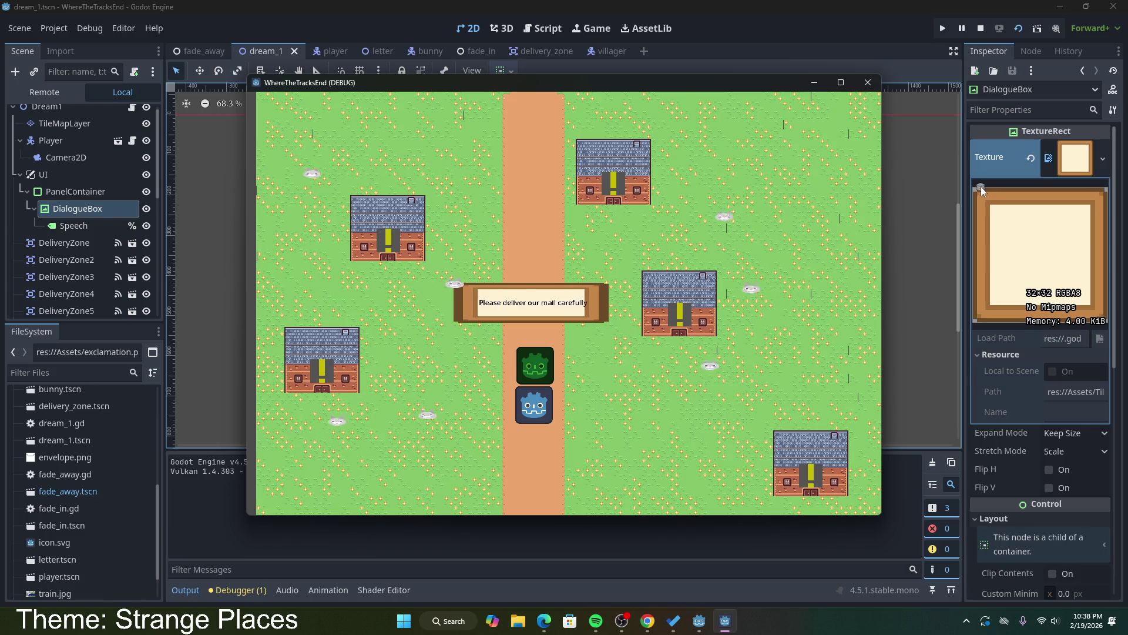
{"action": "key", "text": "F8"}
{"action": "left_click", "coordinate": [591, 53]}
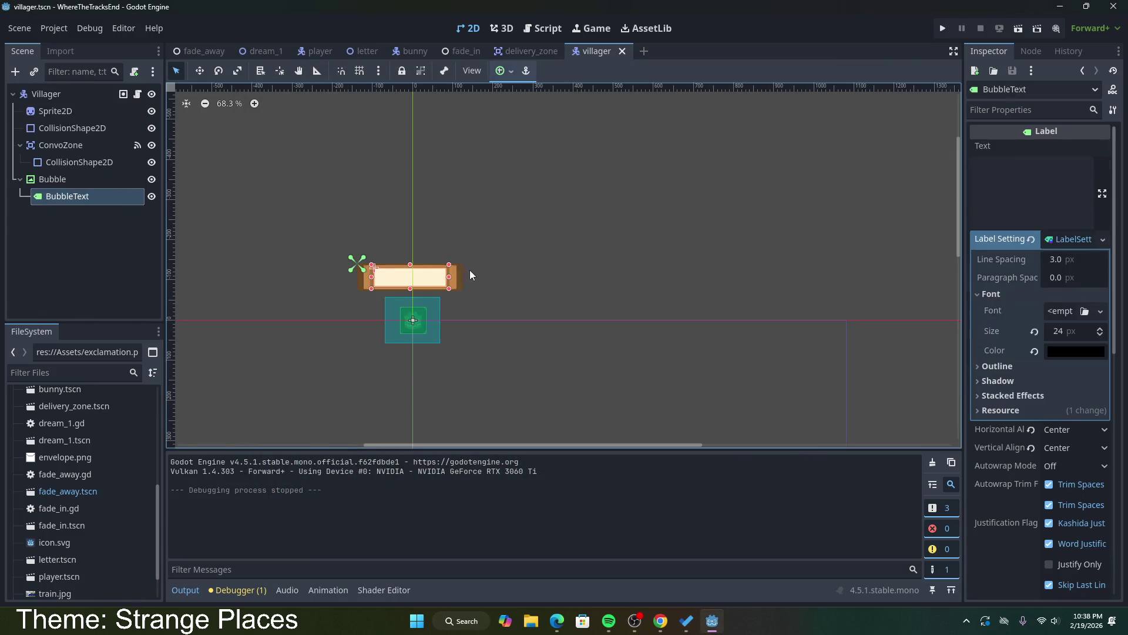
Step: Widen the Bubble to 596×136 and BubbleText to 414×98, then save villager.tscn
{"action": "left_click", "coordinate": [451, 275]}
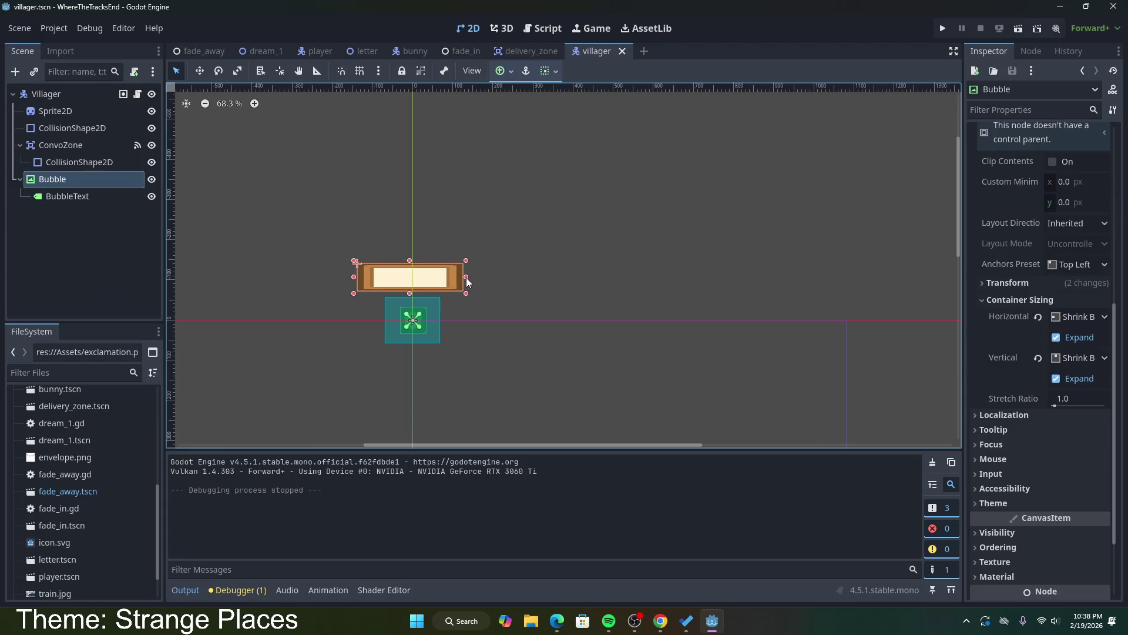
{"action": "left_click_drag", "start_coordinate": [466, 277], "coordinate": [473, 277]}
{"action": "left_click_drag", "start_coordinate": [354, 277], "coordinate": [349, 276]}
{"action": "left_click_drag", "start_coordinate": [470, 277], "coordinate": [455, 277]}
{"action": "left_click", "coordinate": [115, 200]}
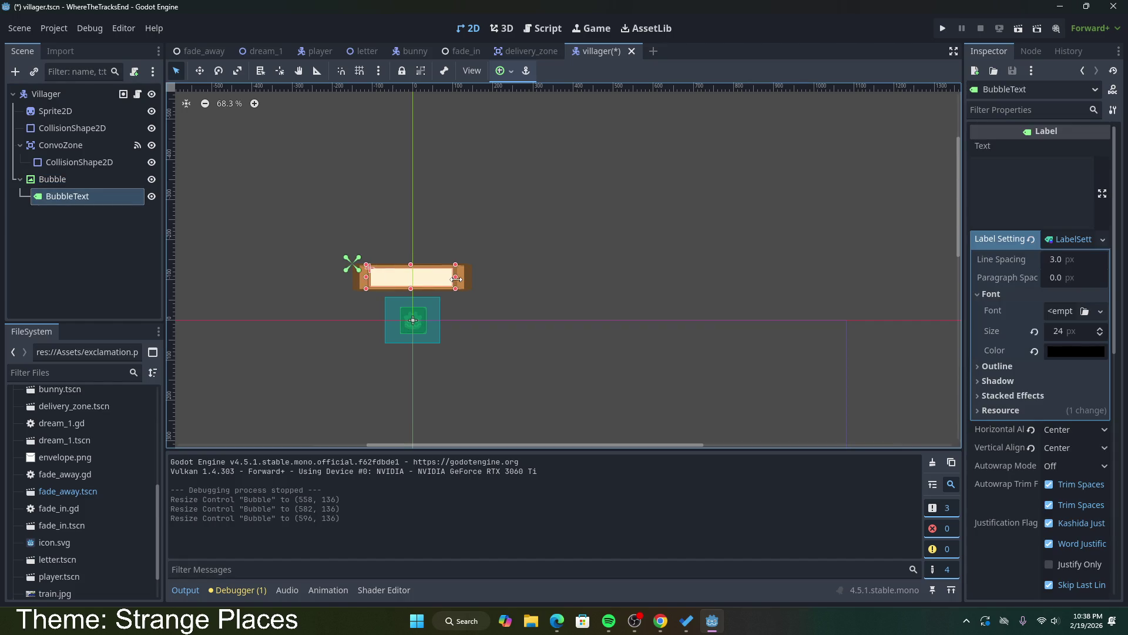
{"action": "key", "text": "ctrl+s"}
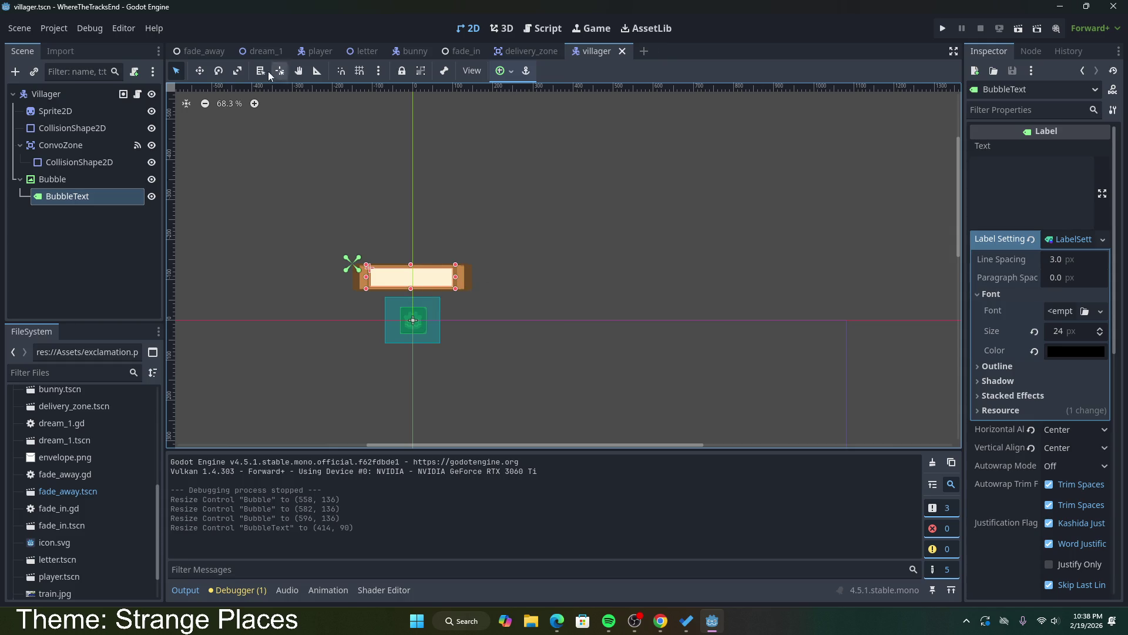
{"action": "left_click", "coordinate": [262, 51]}
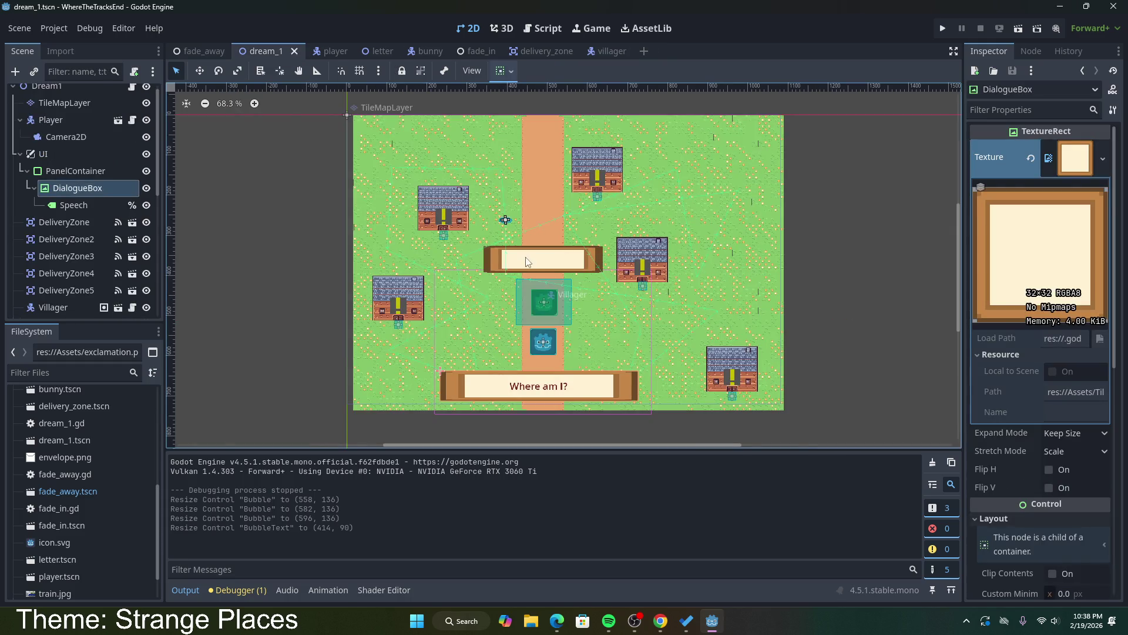
Step: Open dream_1.gd from the Dream1 root node's script icon in the dream_1 scene
{"action": "left_click", "coordinate": [901, 257]}
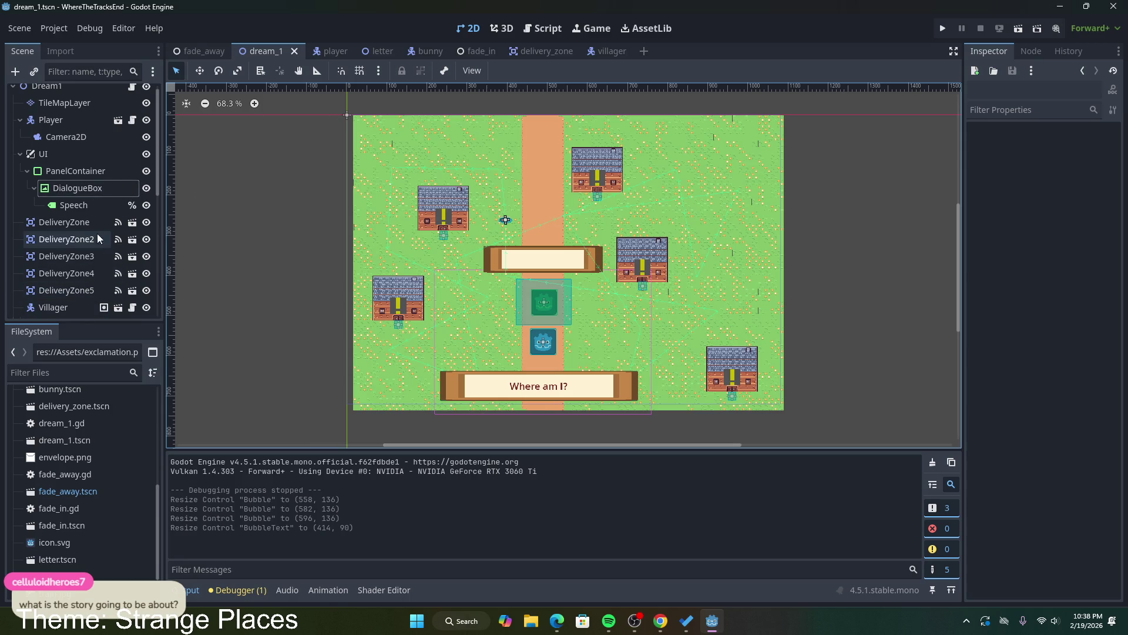
{"action": "left_click", "coordinate": [373, 51]}
{"action": "left_click", "coordinate": [259, 51]}
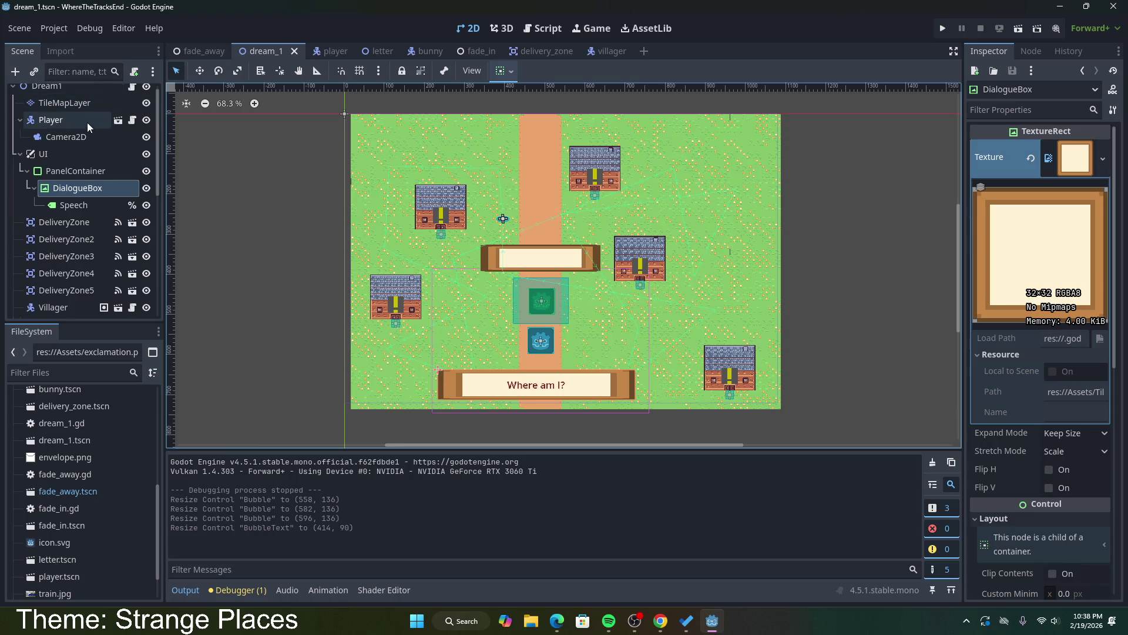
{"action": "scroll", "coordinate": [87, 123], "scroll_direction": "up", "scroll_amount": 1}
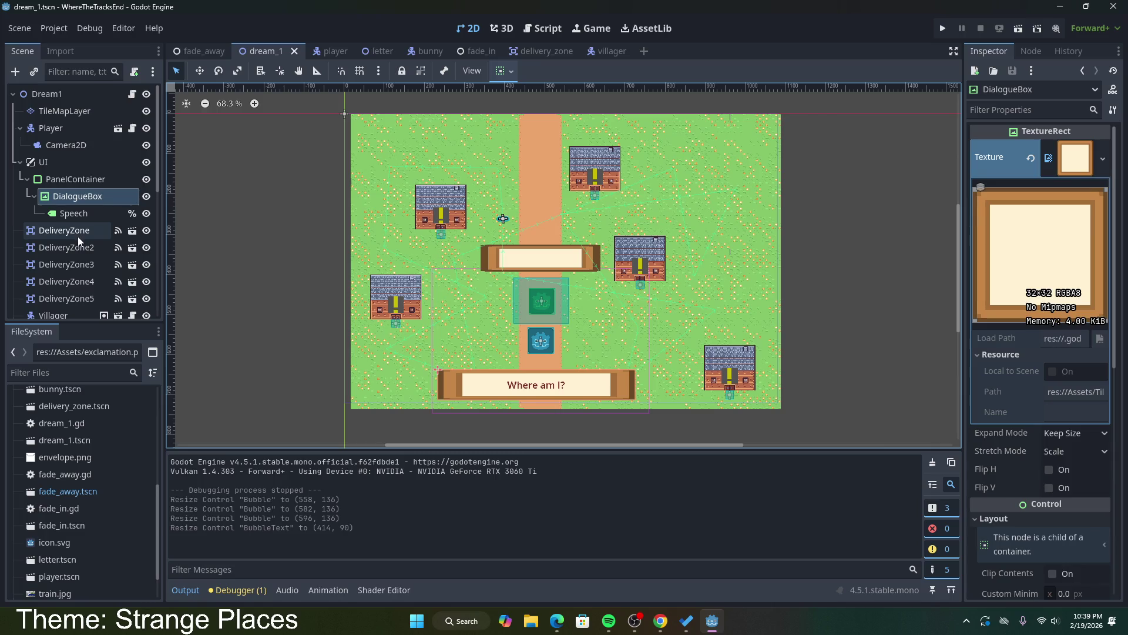
{"action": "left_click", "coordinate": [133, 93]}
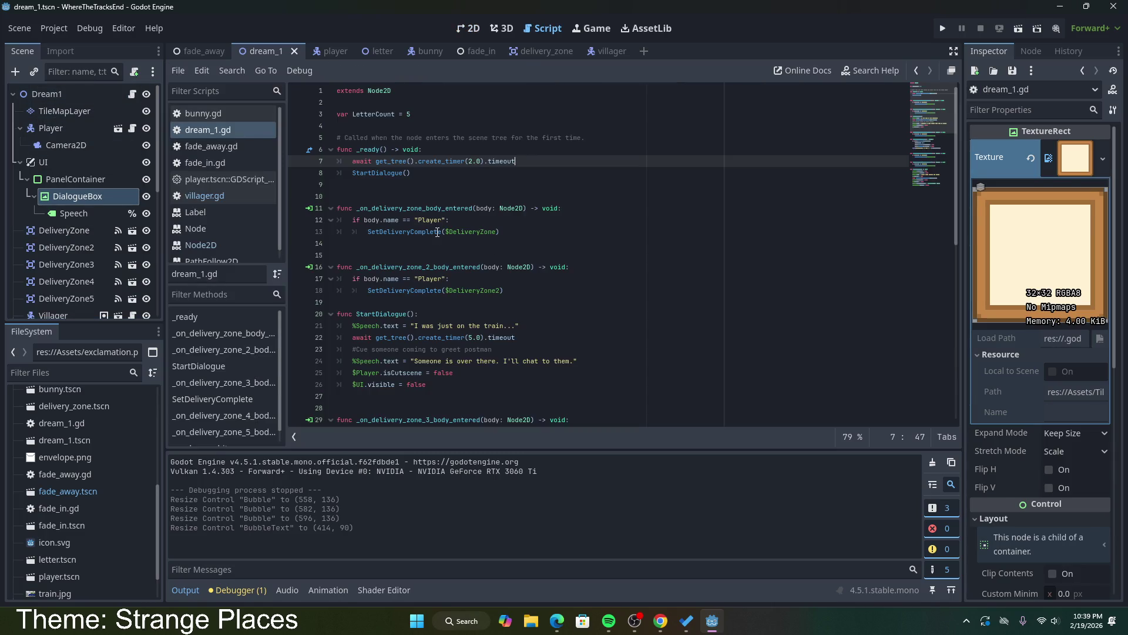
{"action": "left_click", "coordinate": [314, 117]}
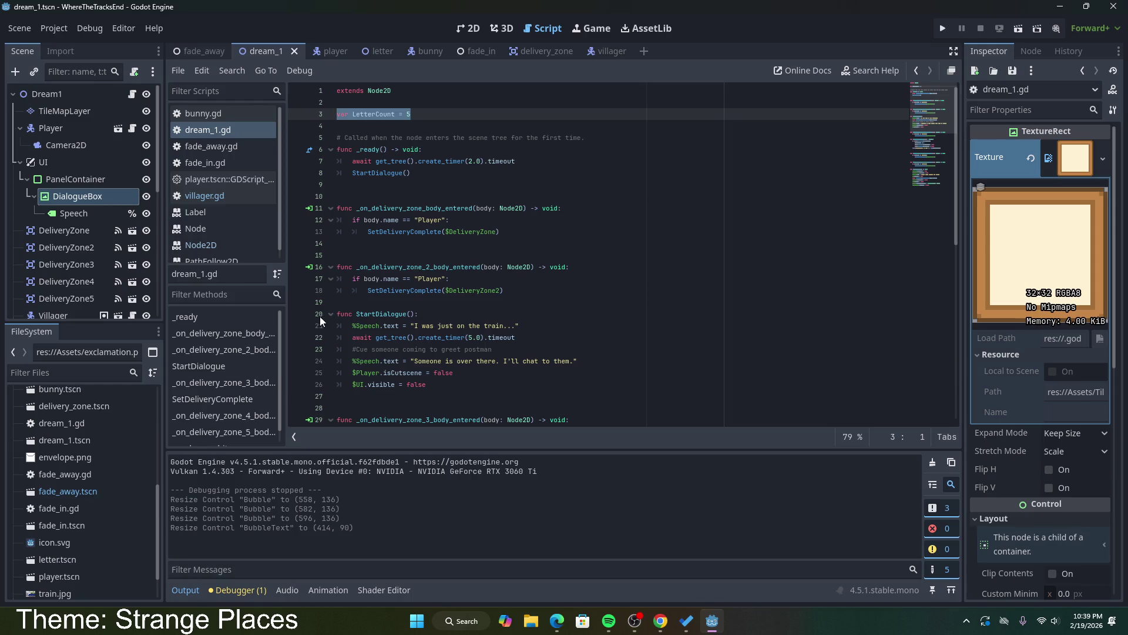
{"action": "left_click", "coordinate": [200, 57]}
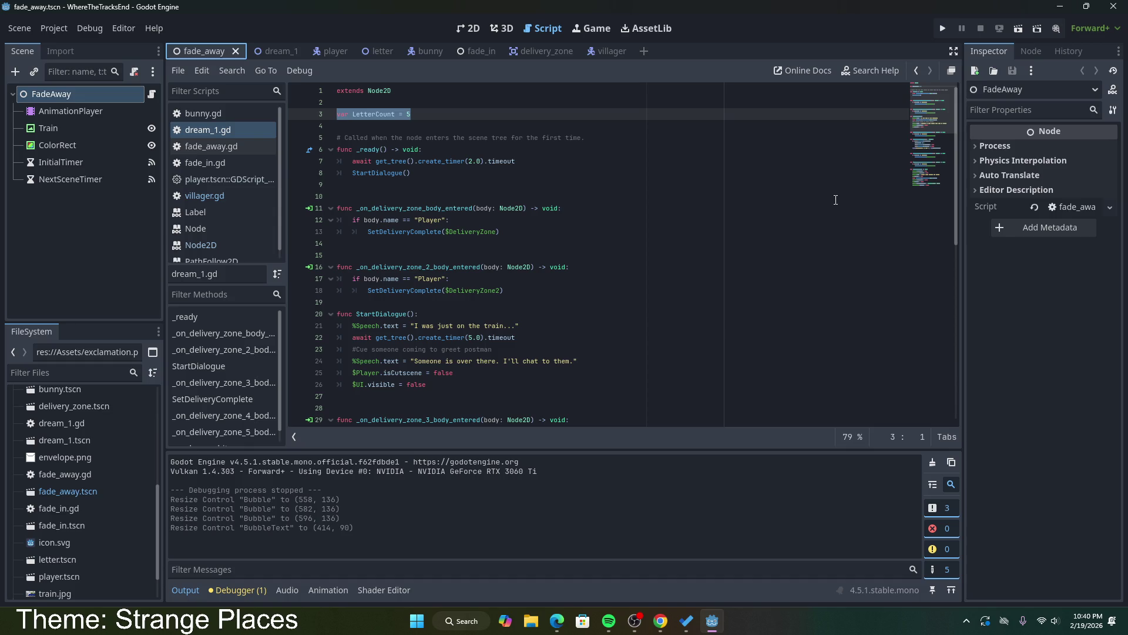
{"action": "left_click", "coordinate": [534, 293]}
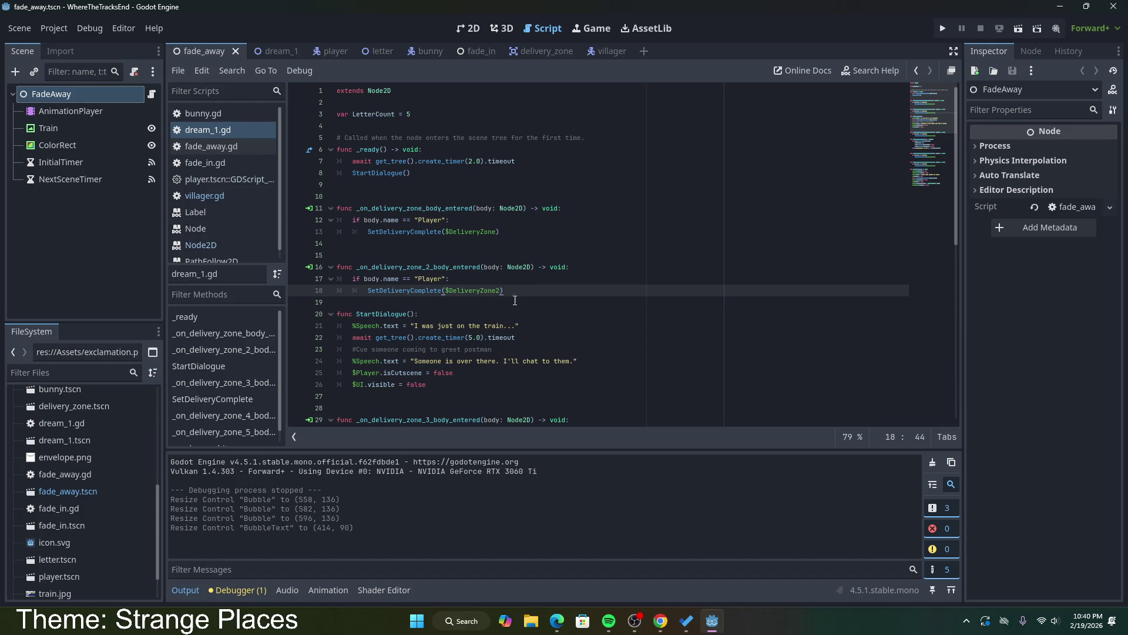
{"action": "left_click", "coordinate": [530, 330]}
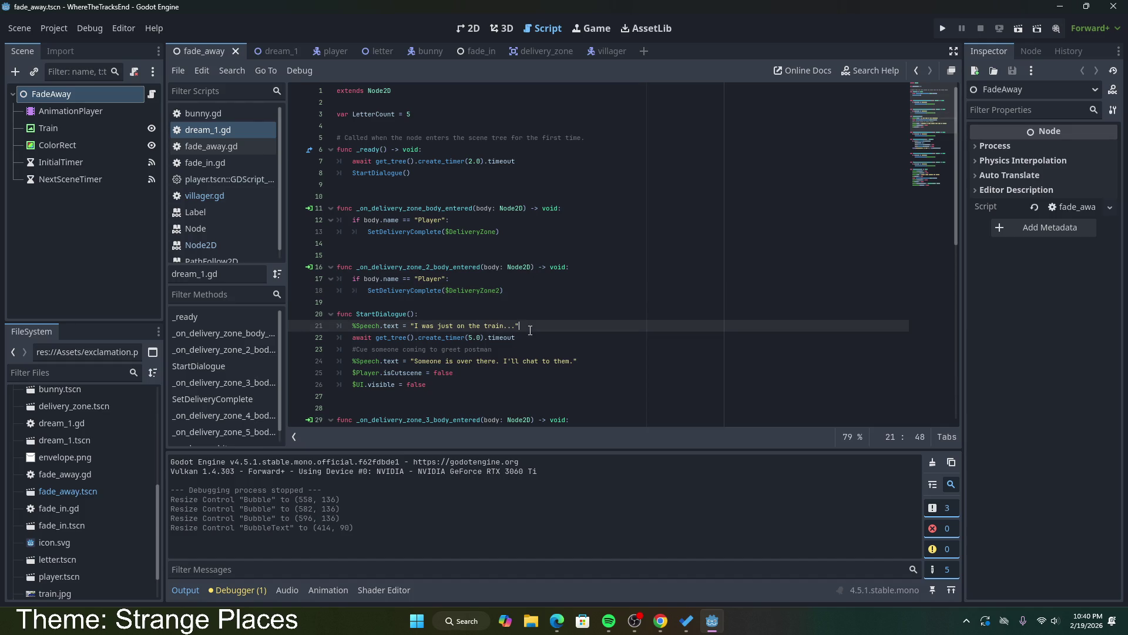
{"action": "left_click_drag", "start_coordinate": [435, 120], "coordinate": [325, 118]}
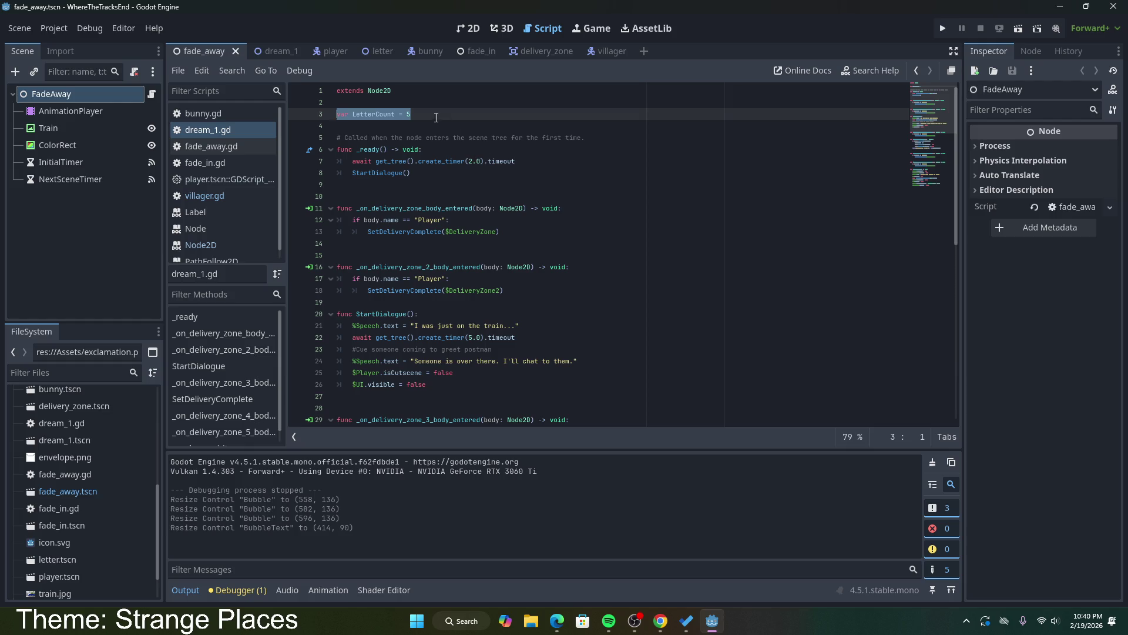
{"action": "left_click_drag", "start_coordinate": [412, 114], "coordinate": [323, 114]}
{"action": "left_click", "coordinate": [427, 117]}
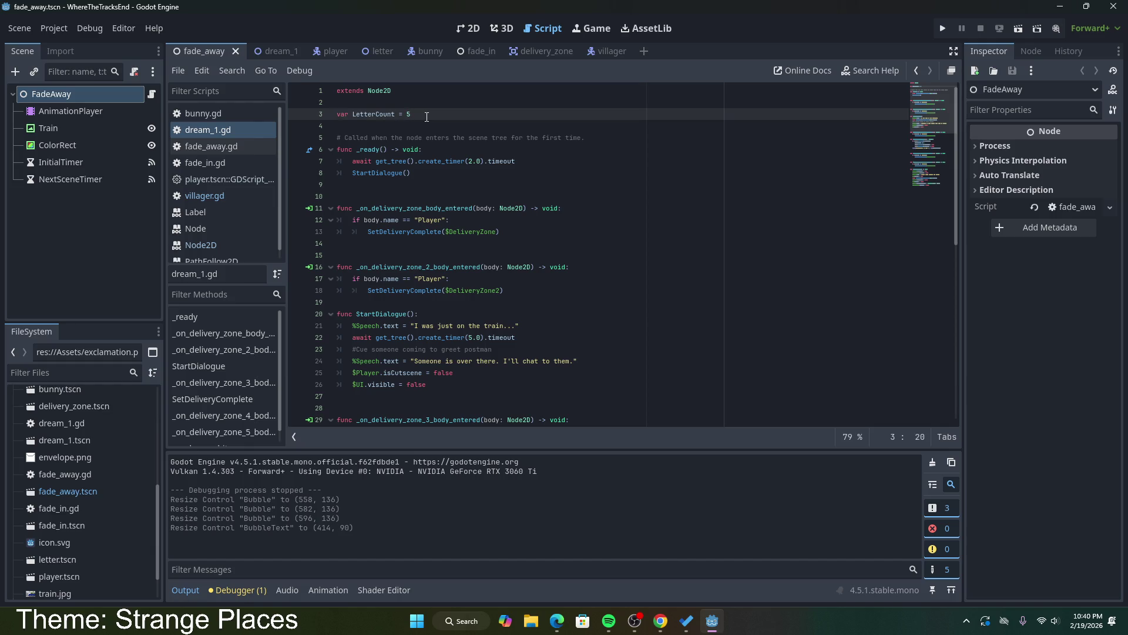
{"action": "left_click", "coordinate": [941, 30]}
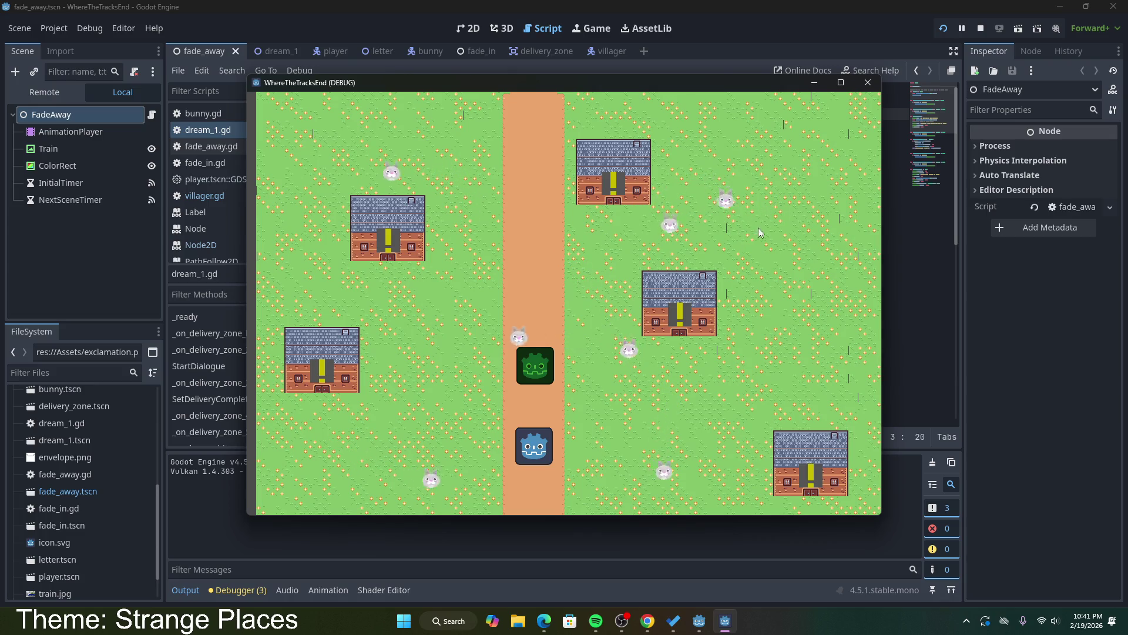
{"action": "left_click", "coordinate": [868, 83]}
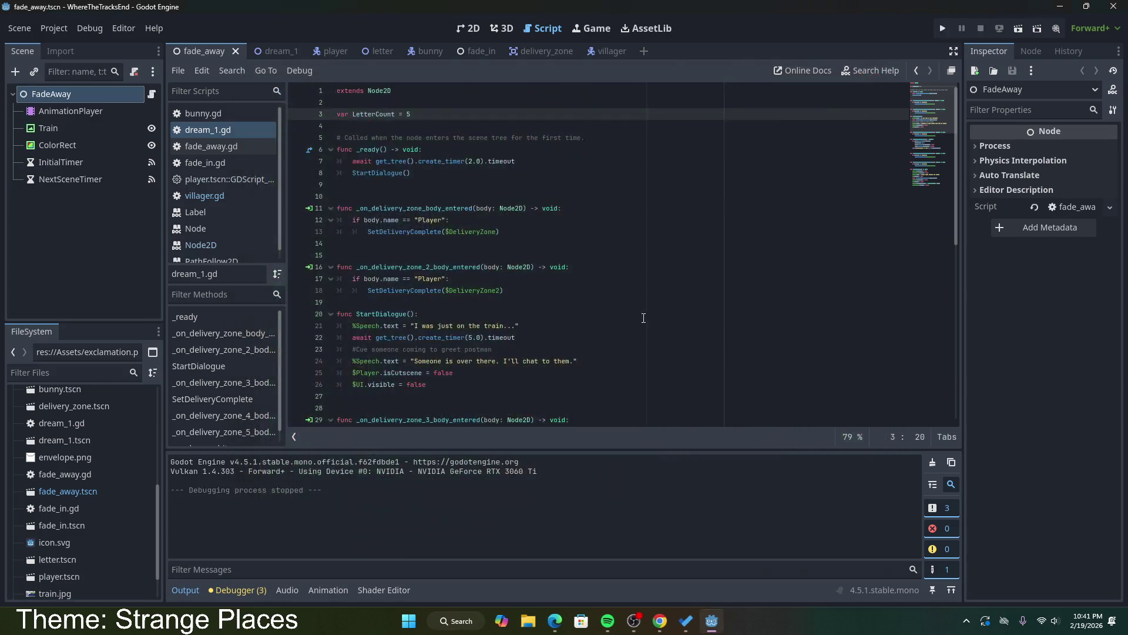
Step: Delete the LetterCount print statement at the end of SetDeliveryComplete
{"action": "left_click", "coordinate": [580, 268]}
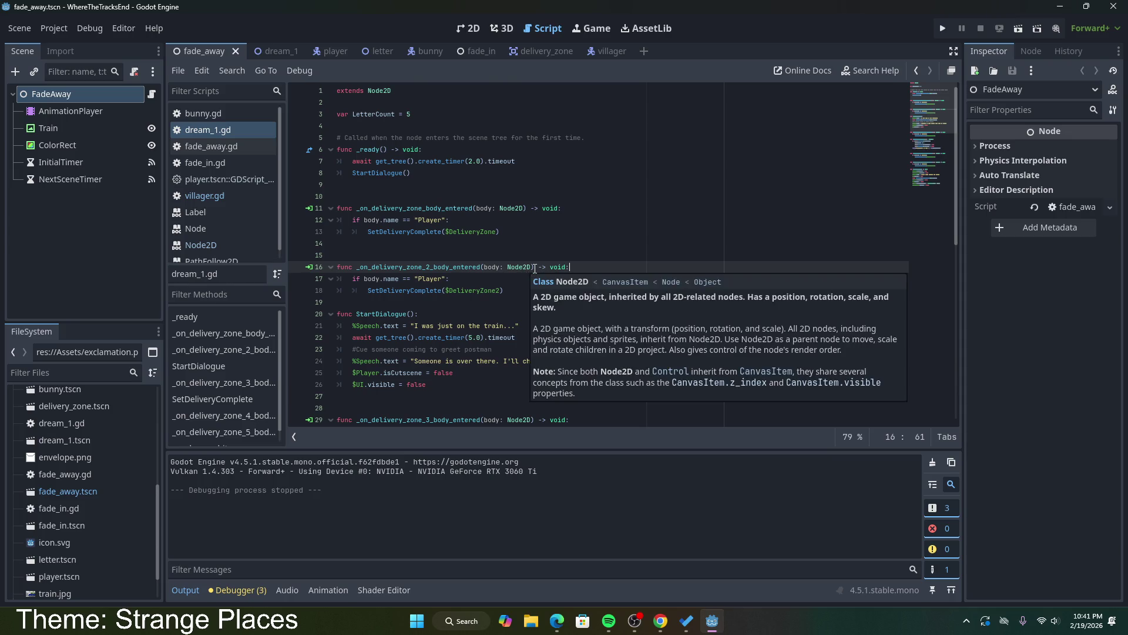
{"action": "left_click", "coordinate": [506, 280]}
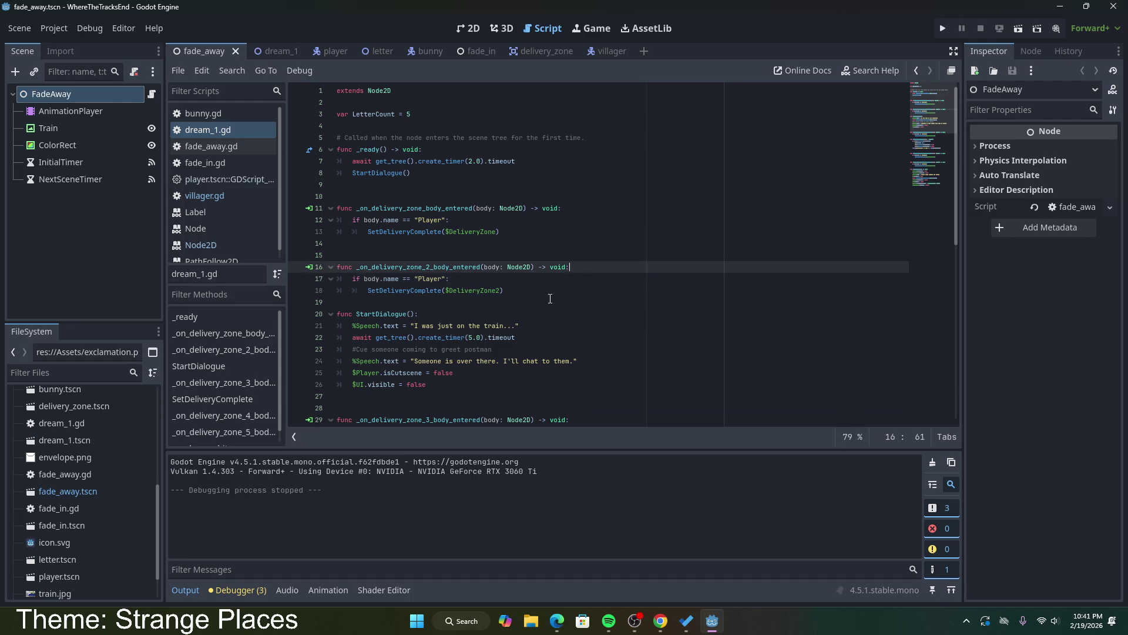
{"action": "left_click", "coordinate": [553, 291]}
{"action": "scroll", "coordinate": [551, 294], "scroll_direction": "down", "scroll_amount": 2}
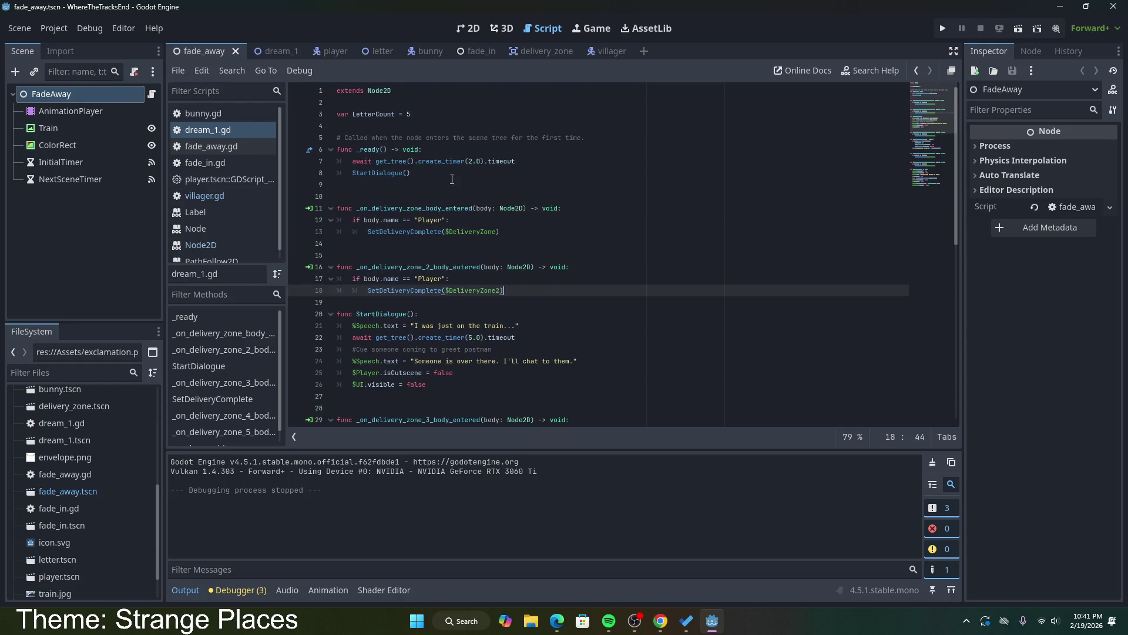
{"action": "scroll", "coordinate": [551, 293], "scroll_direction": "down", "scroll_amount": 2}
{"action": "left_click", "coordinate": [449, 244]}
{"action": "scroll", "coordinate": [448, 255], "scroll_direction": "down", "scroll_amount": 4}
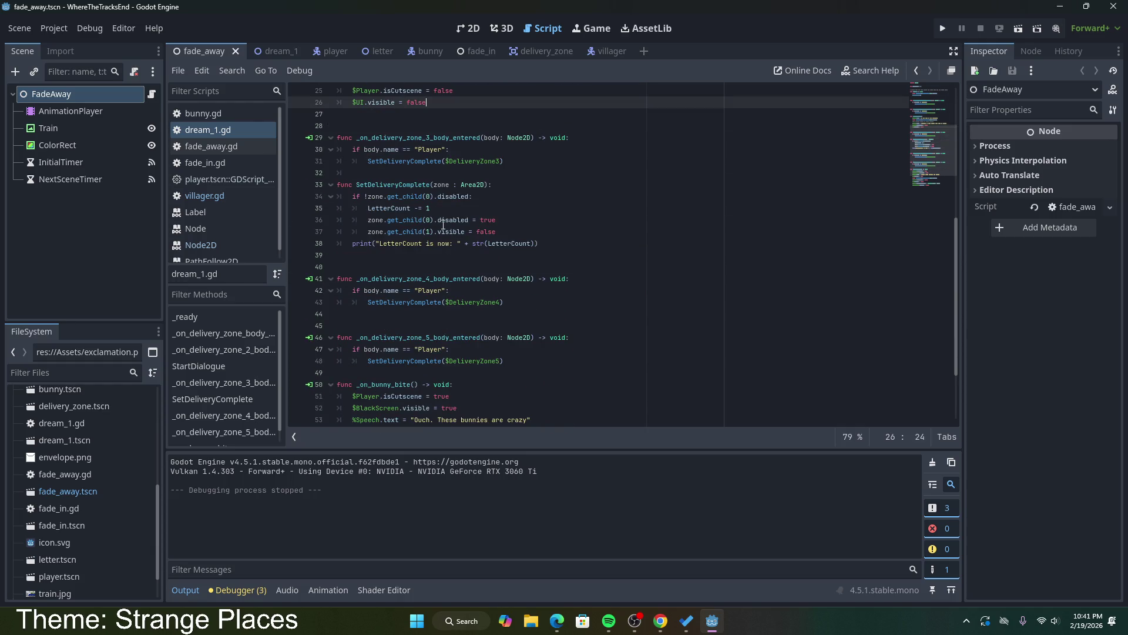
{"action": "left_click", "coordinate": [430, 208]}
{"action": "left_click_drag", "start_coordinate": [430, 208], "coordinate": [374, 210]}
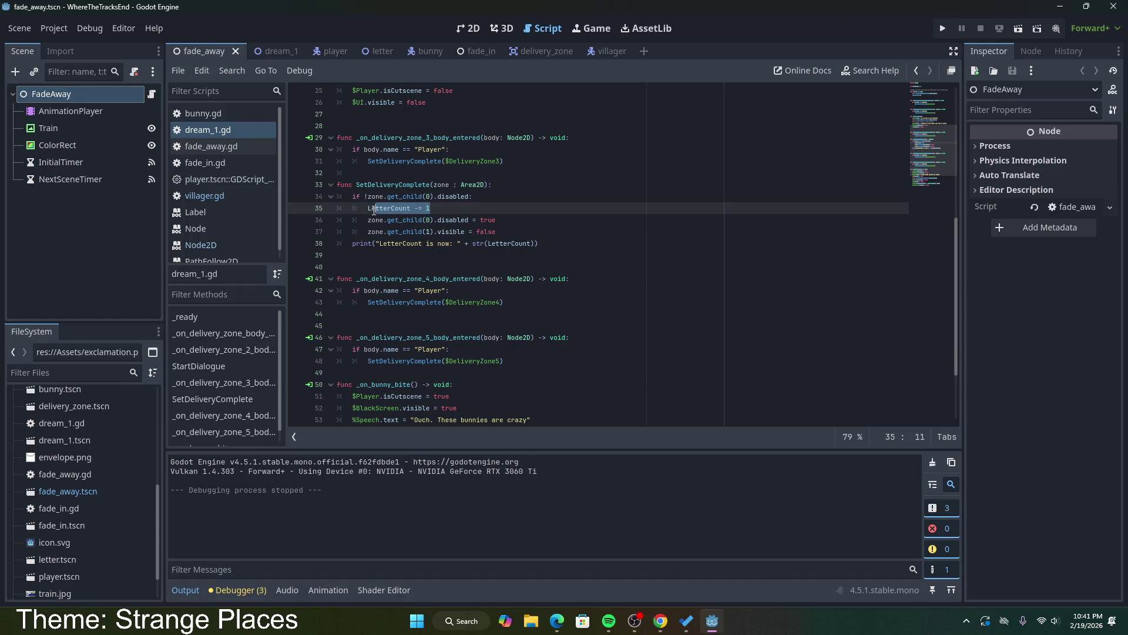
{"action": "left_click", "coordinate": [447, 209]}
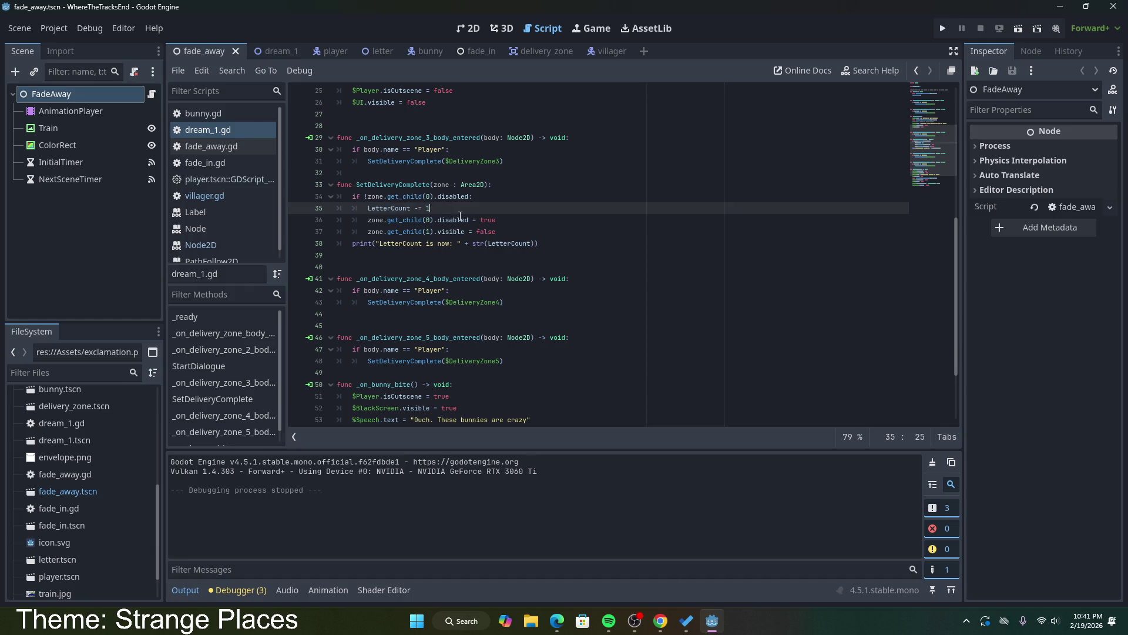
{"action": "left_click", "coordinate": [524, 235]}
{"action": "left_click_drag", "start_coordinate": [539, 244], "coordinate": [528, 235]}
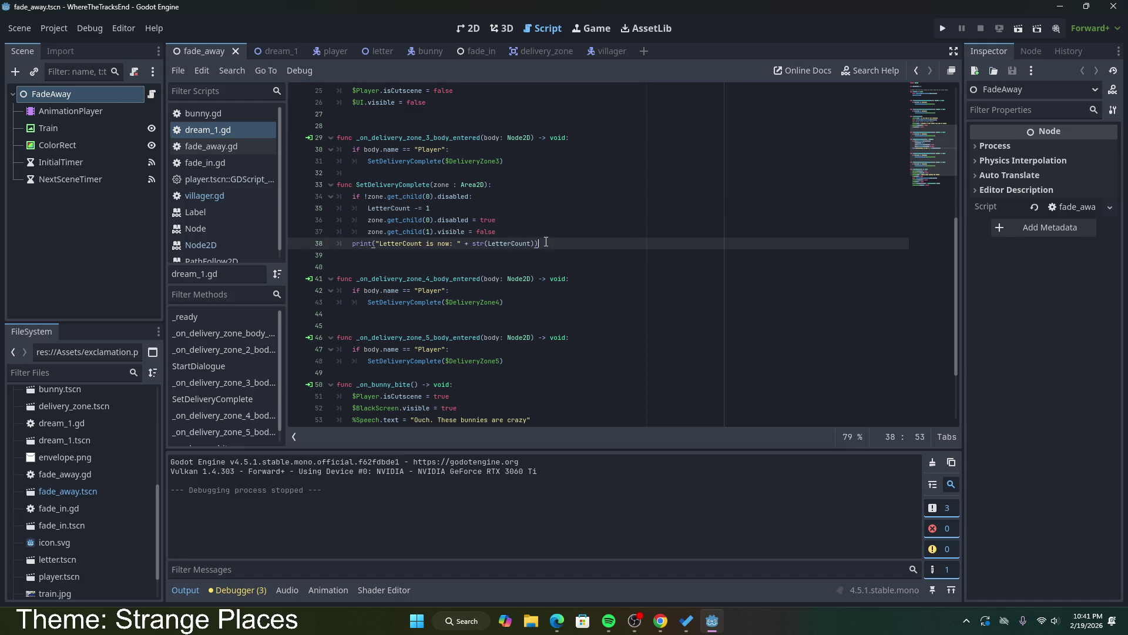
{"action": "key", "text": "BackSpace"}
Step: Add 'if LetterCount == 0:' setting $BlackScreen.visible = true, and save dream_1.gd
{"action": "left_click", "coordinate": [551, 239]}
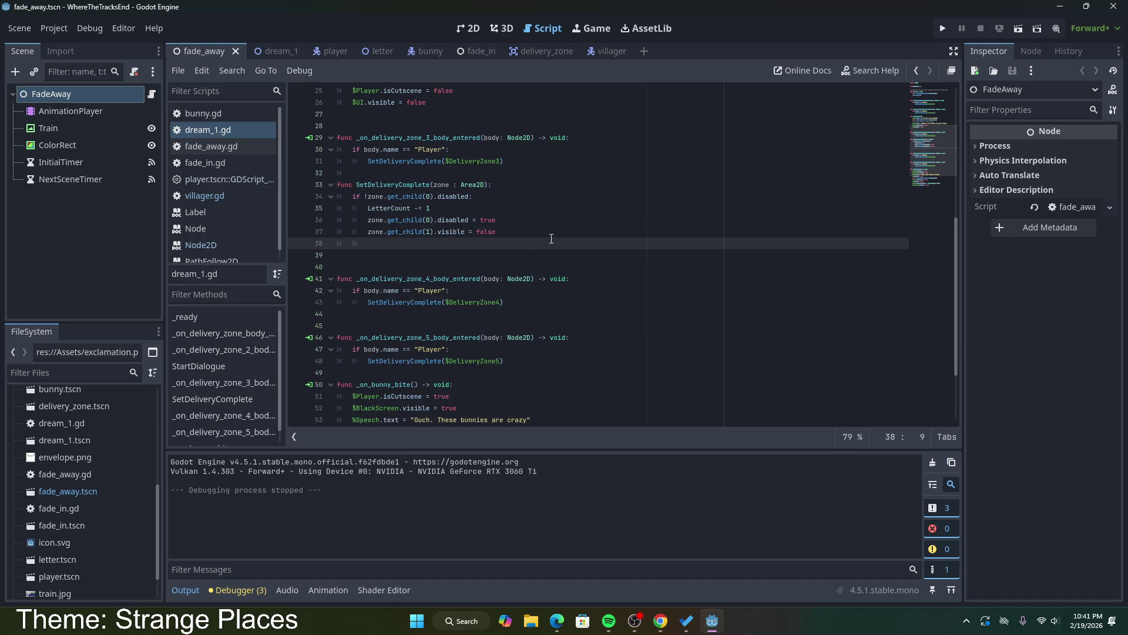
{"action": "type", "text": "if LetterCoun"}
{"action": "type", "text": "t == 0:"}
{"action": "key", "text": "Return"}
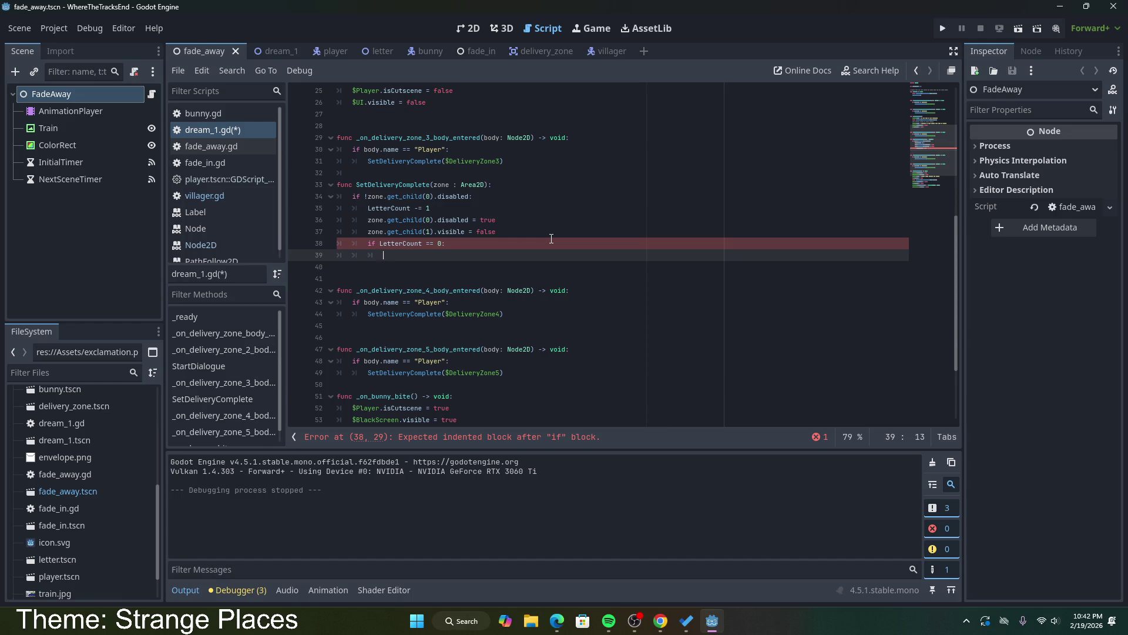
{"action": "left_click", "coordinate": [264, 58]}
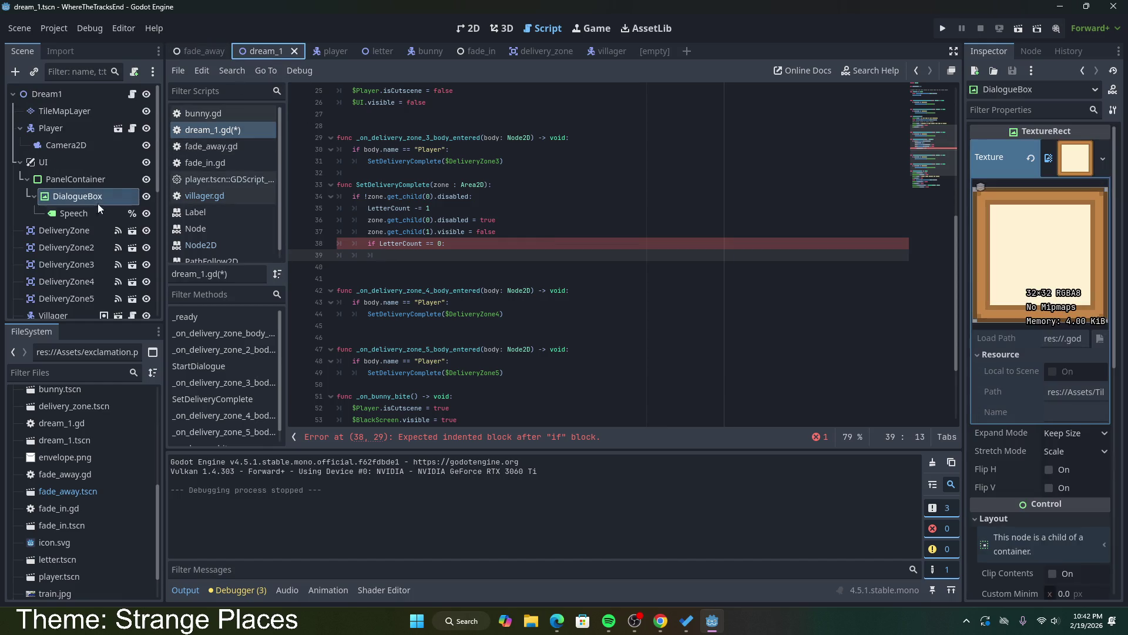
{"action": "scroll", "coordinate": [76, 235], "scroll_direction": "down", "scroll_amount": 5}
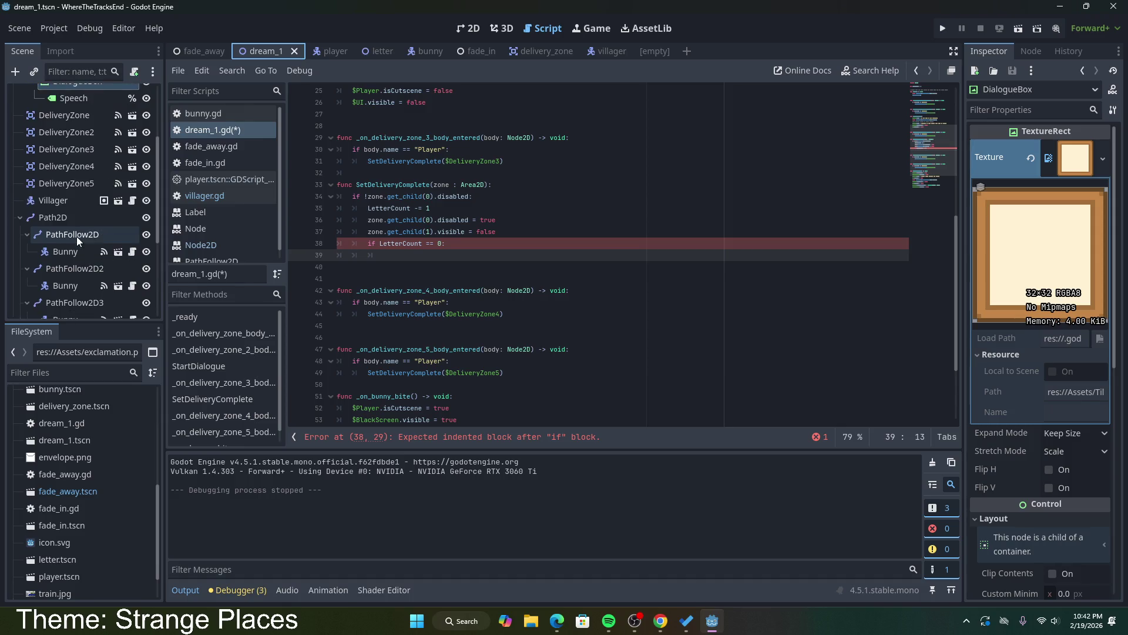
{"action": "scroll", "coordinate": [76, 236], "scroll_direction": "down", "scroll_amount": 5}
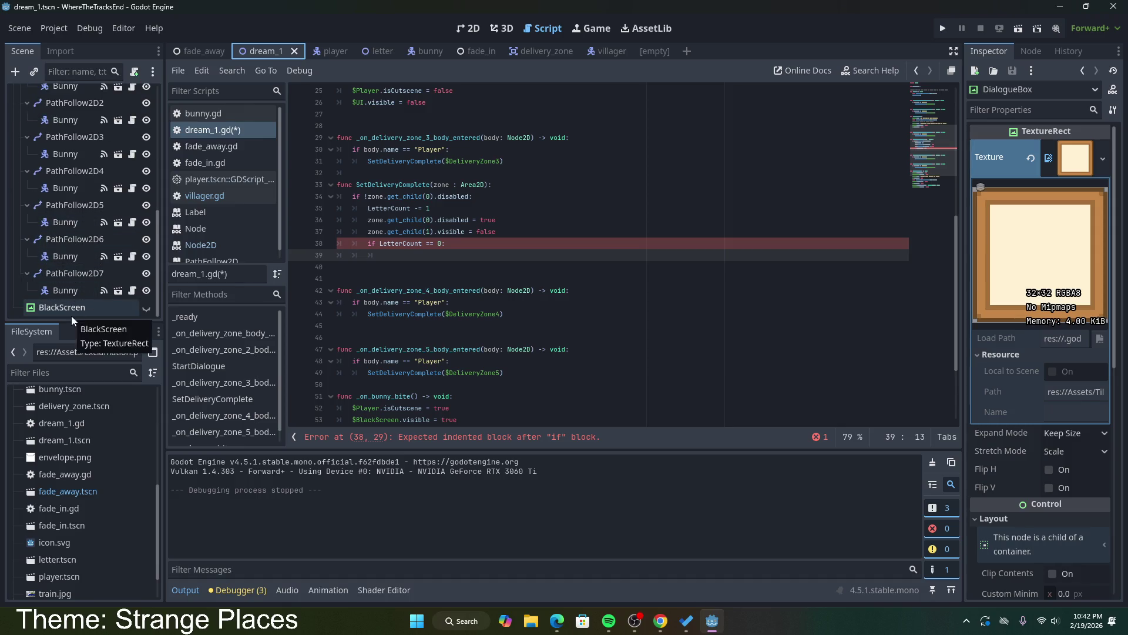
{"action": "left_click", "coordinate": [406, 257]}
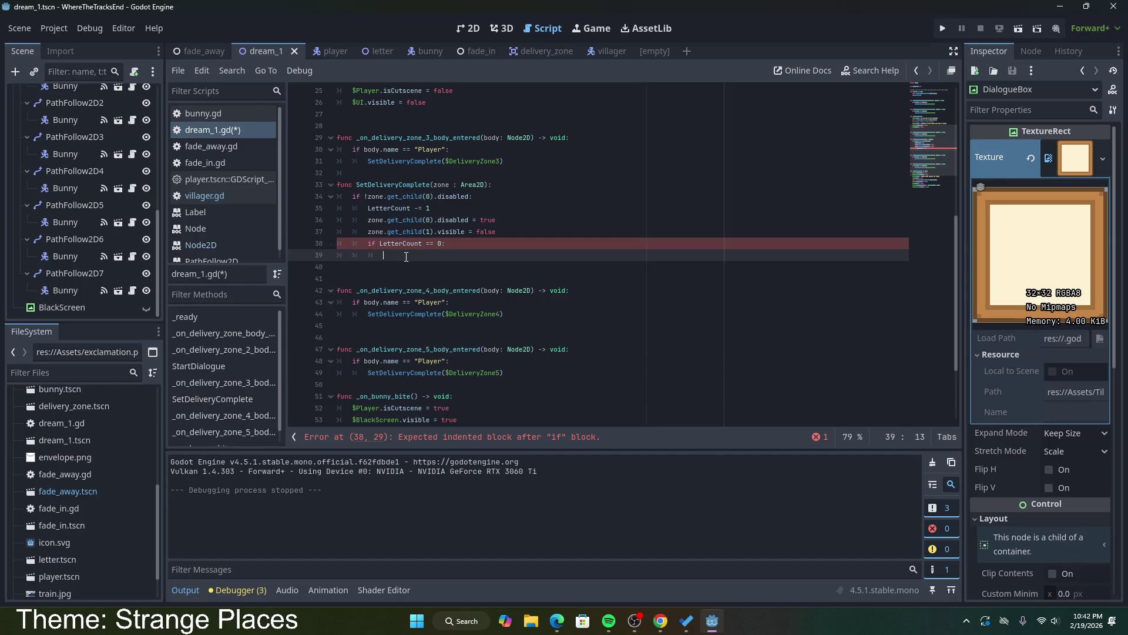
{"action": "type", "text": "$BlackScreen"}
{"action": "type", "text": ".visible = t"}
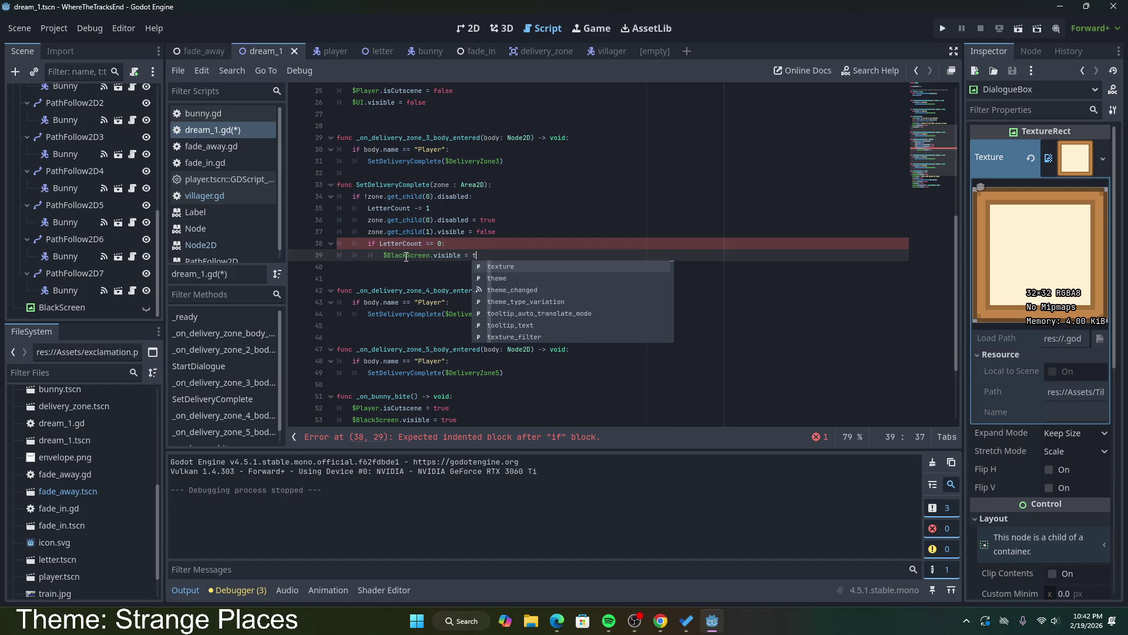
{"action": "type", "text": "rue"}
{"action": "key", "text": "ctrl+s"}
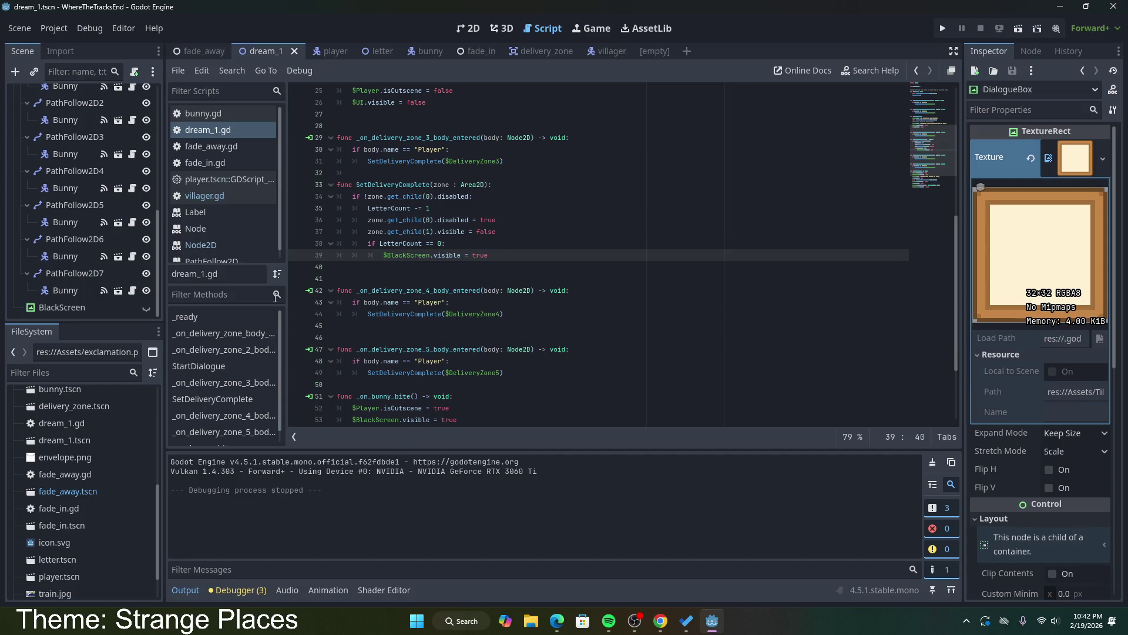
Step: Review fade_in.gd's _on_timer_timeout function and its Timer's wait time
{"action": "left_click", "coordinate": [473, 52]}
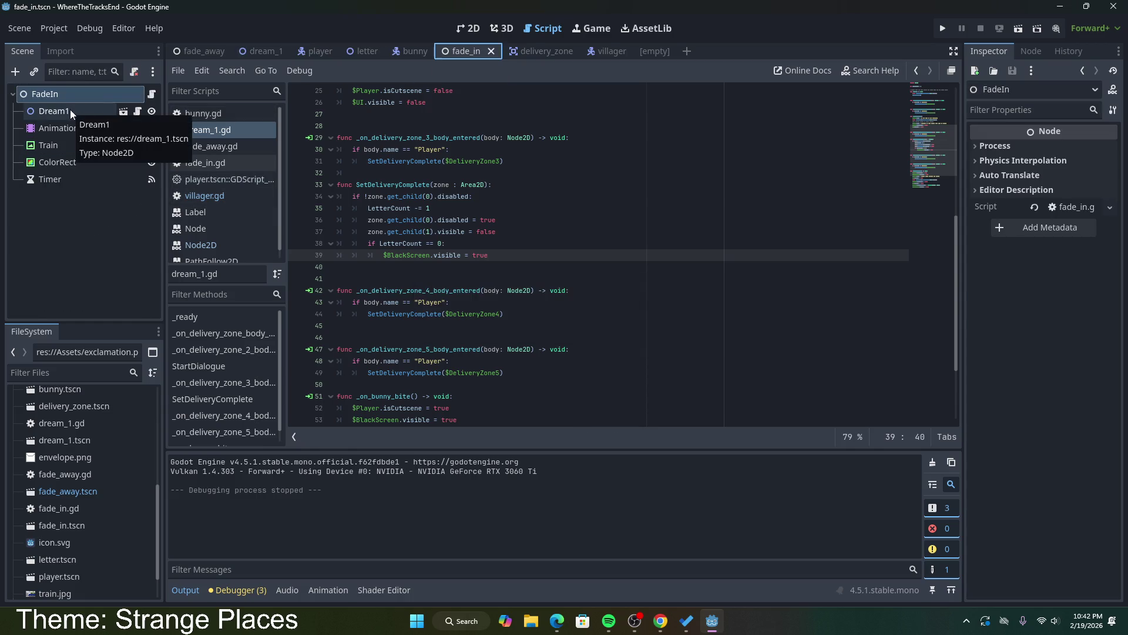
{"action": "left_click", "coordinate": [206, 163]}
{"action": "left_click_drag", "start_coordinate": [465, 260], "coordinate": [324, 226]}
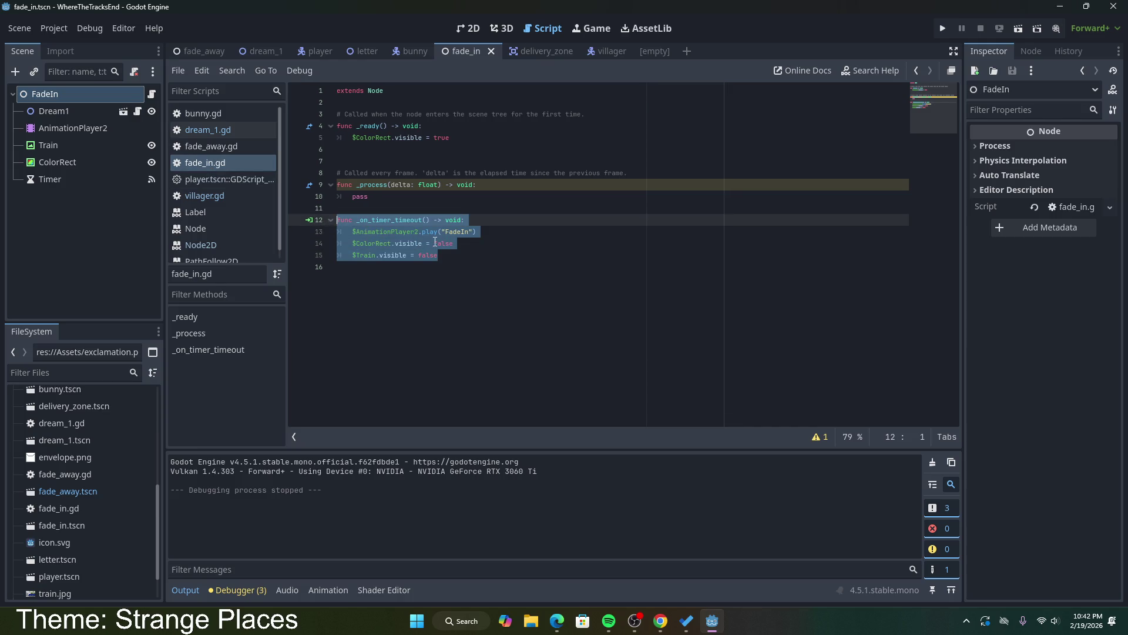
{"action": "left_click", "coordinate": [435, 243]}
{"action": "left_click", "coordinate": [50, 179]}
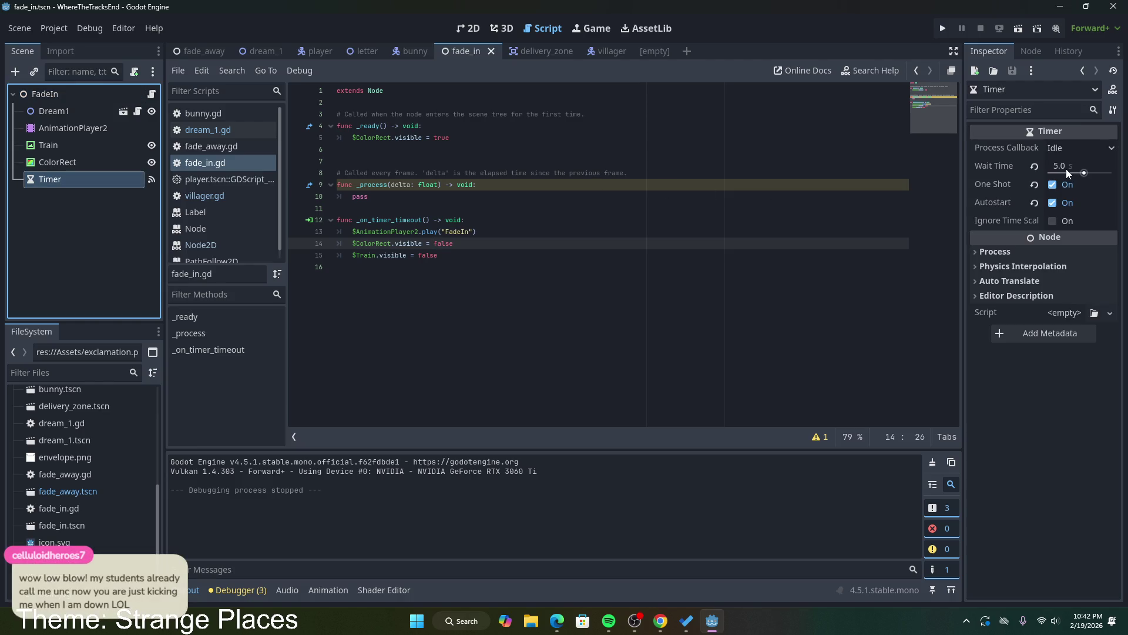
Step: Set the fade_away NextSceneTimer wait time to 10.0 seconds and save the scene
{"action": "left_click", "coordinate": [196, 52]}
{"action": "left_click", "coordinate": [81, 165]}
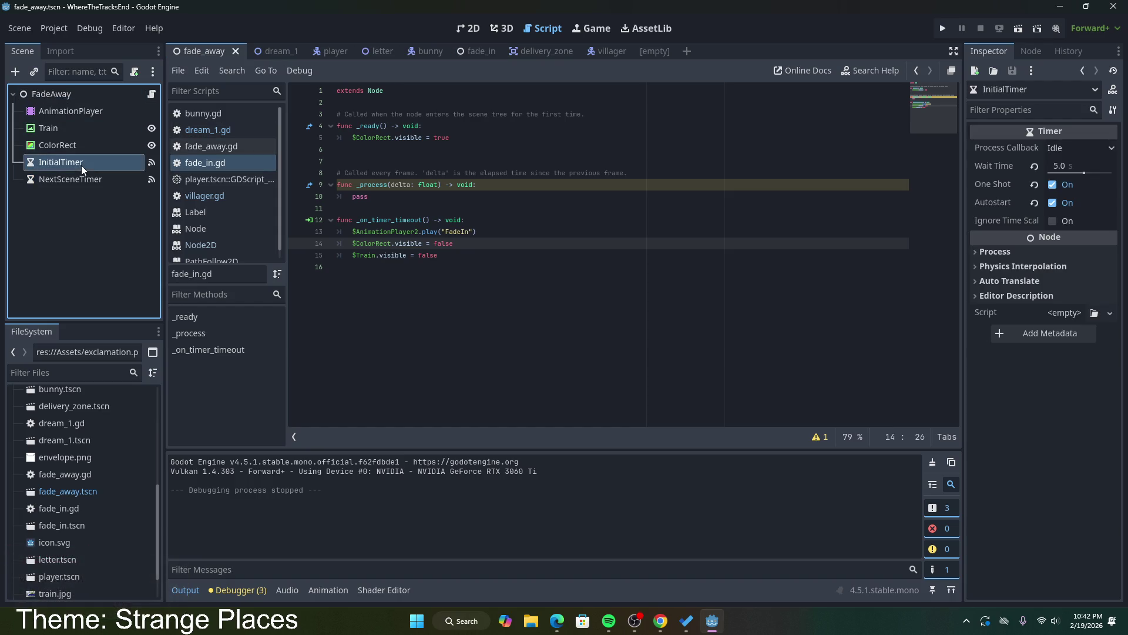
{"action": "left_click", "coordinate": [81, 177]}
{"action": "left_click", "coordinate": [1061, 166]}
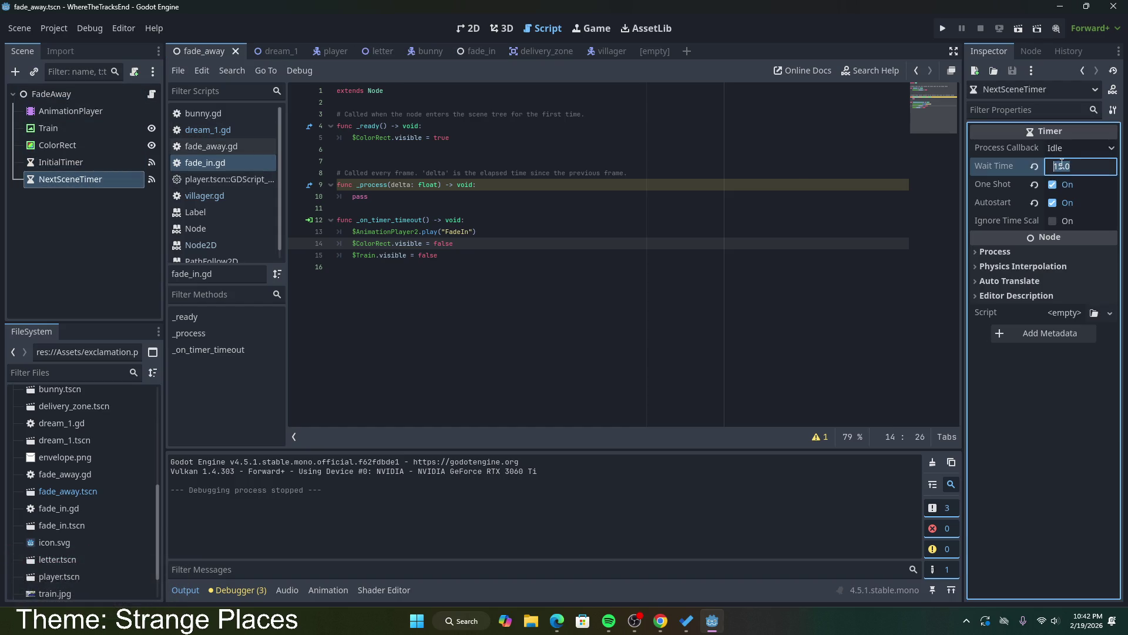
{"action": "type", "text": "10"}
{"action": "key", "text": "Return"}
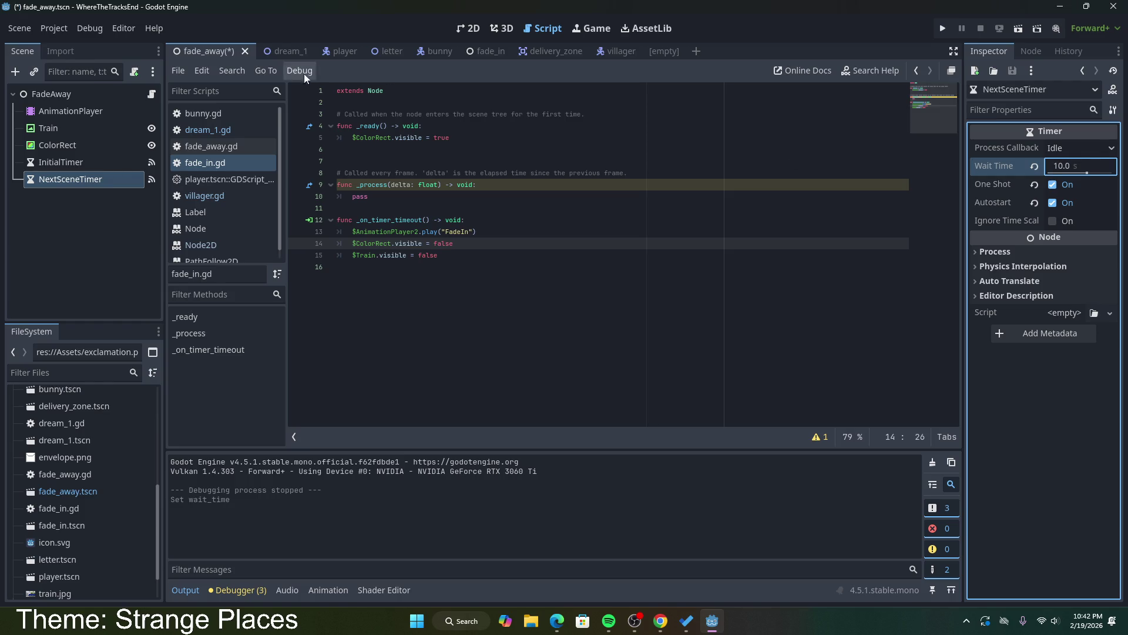
{"action": "key", "text": "ctrl+s"}
{"action": "left_click", "coordinate": [465, 52]}
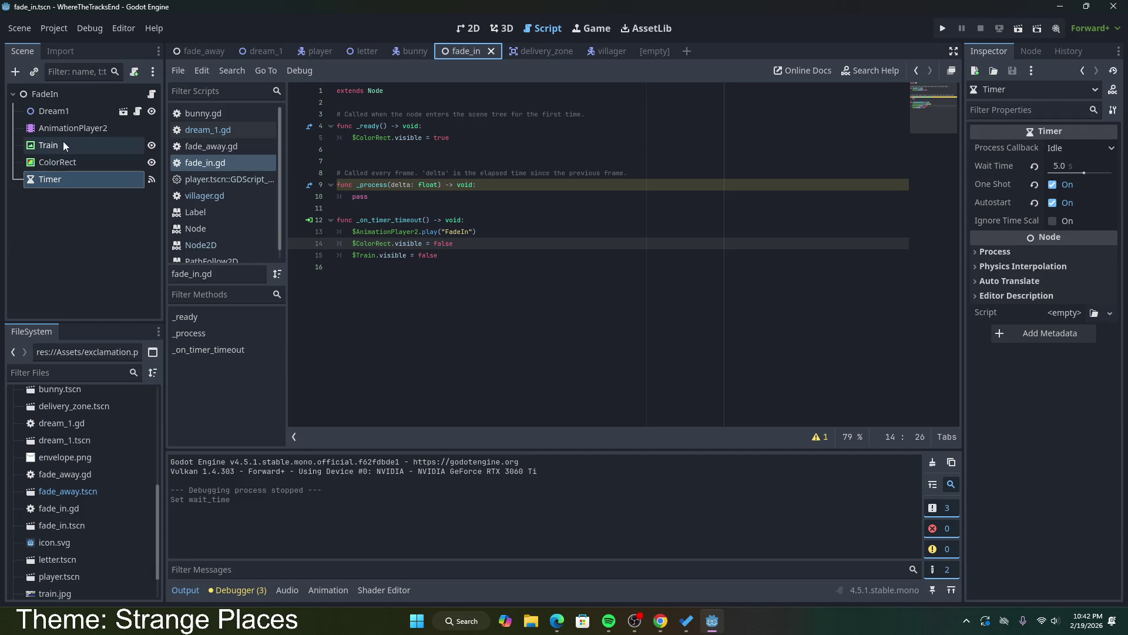
Step: Delete the unused _process function and its comment from fade_in.gd
{"action": "left_click", "coordinate": [560, 121]}
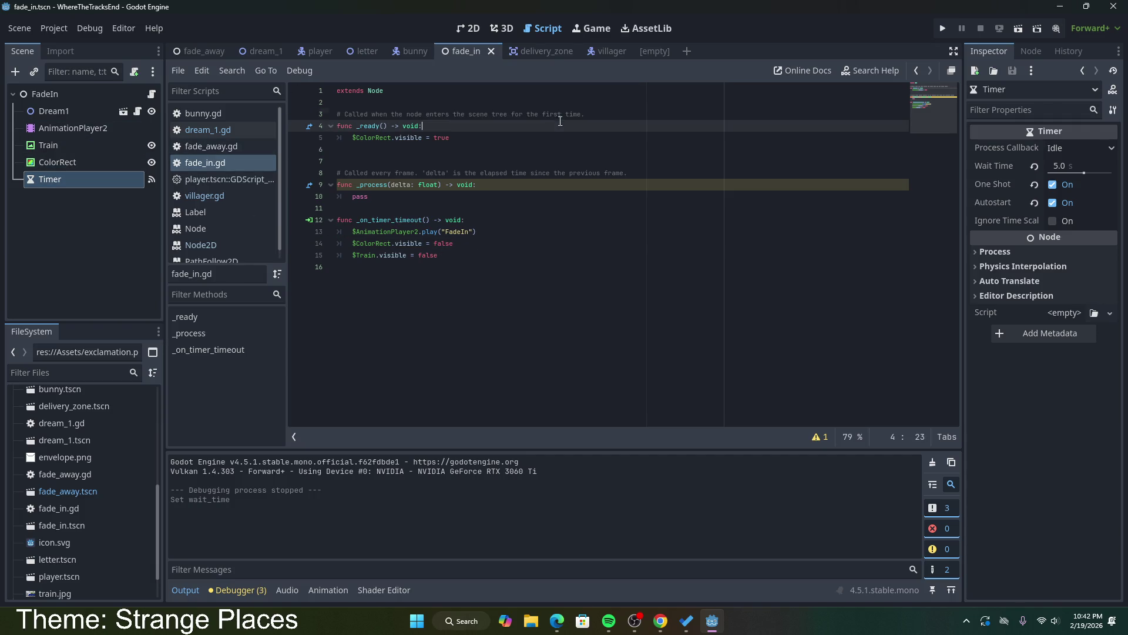
{"action": "left_click_drag", "start_coordinate": [496, 255], "coordinate": [324, 228]}
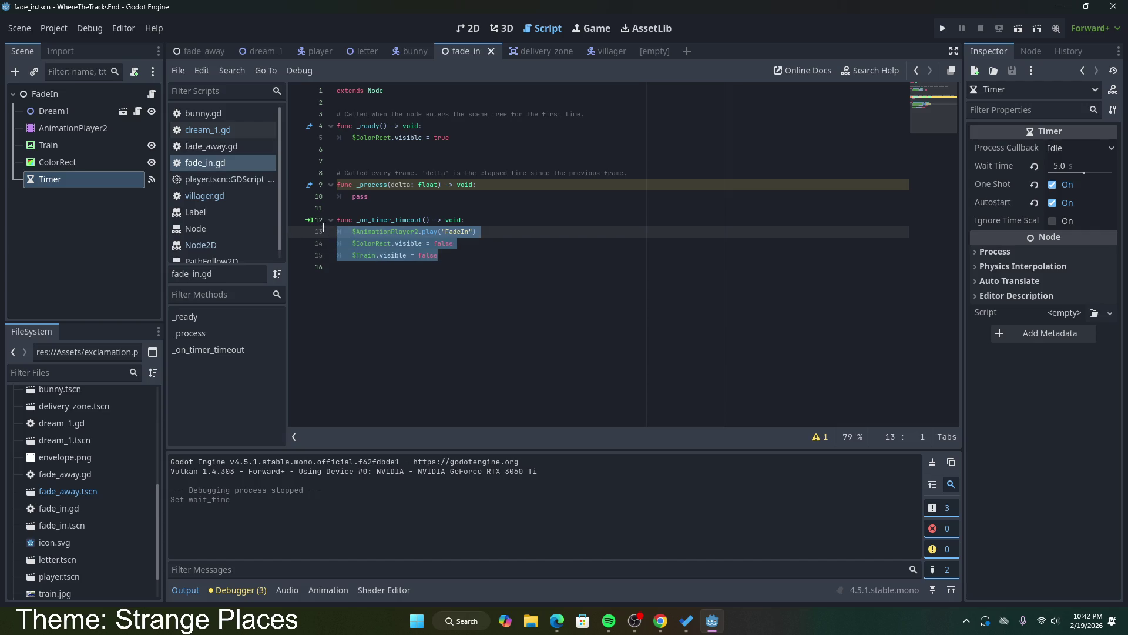
{"action": "left_click", "coordinate": [462, 251]}
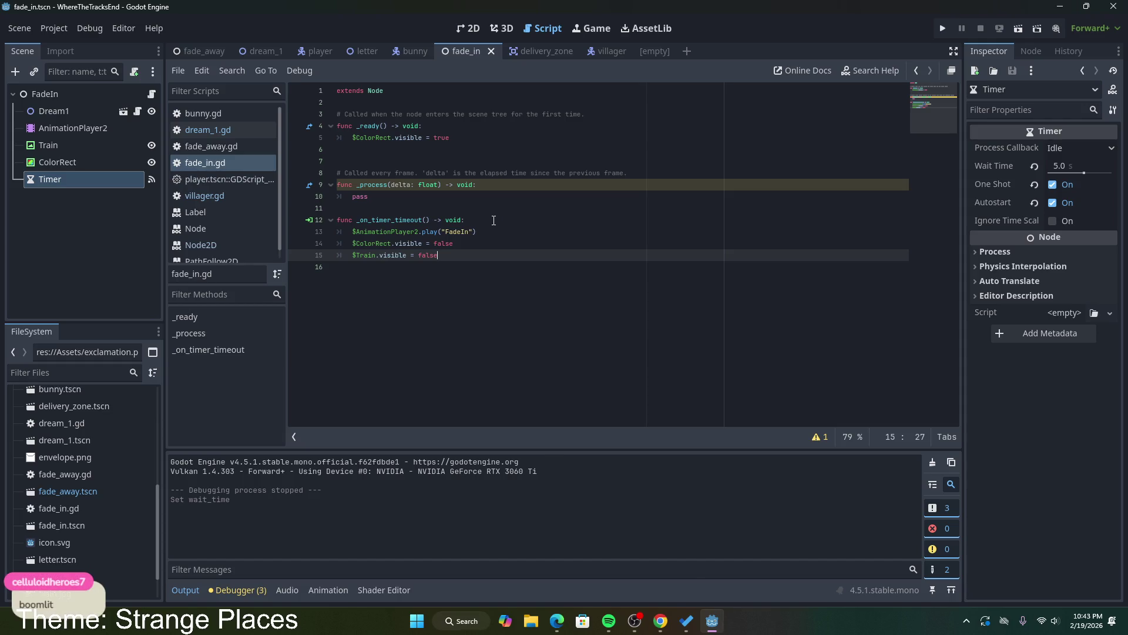
{"action": "key", "text": "shift+Up"}
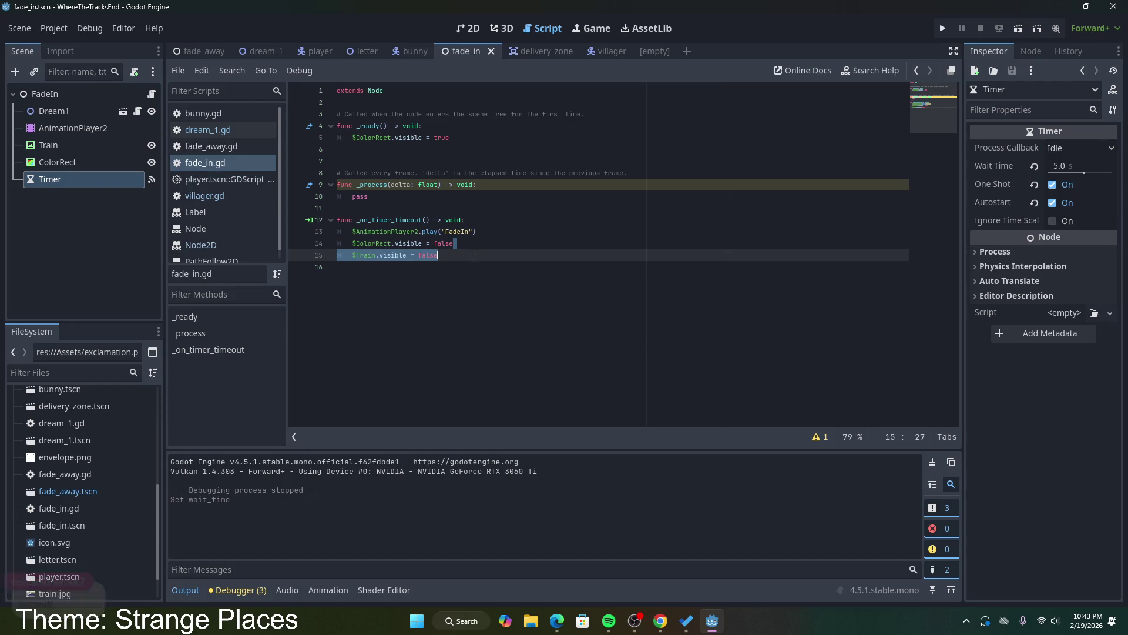
{"action": "left_click_drag", "start_coordinate": [473, 254], "coordinate": [335, 225]}
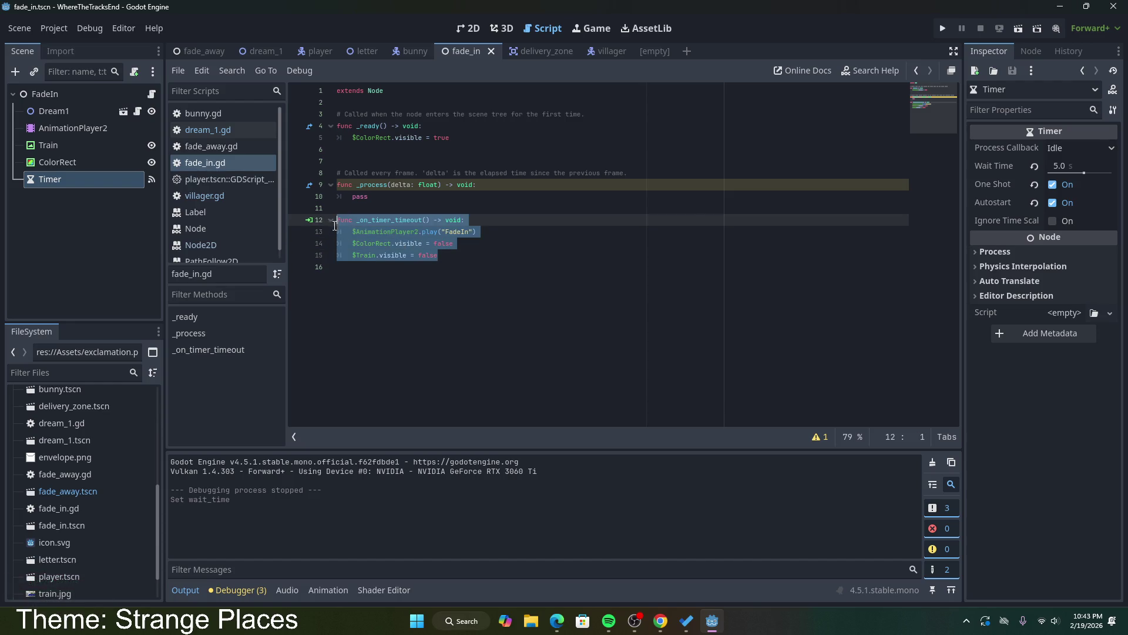
{"action": "left_click", "coordinate": [458, 256]}
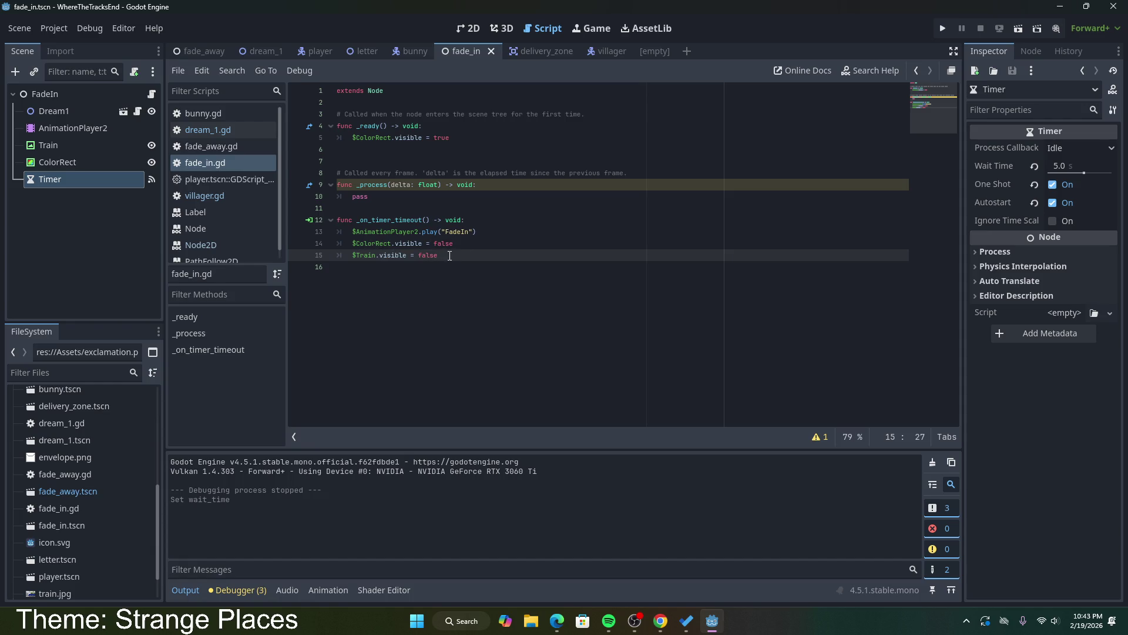
{"action": "left_click_drag", "start_coordinate": [412, 200], "coordinate": [329, 160]}
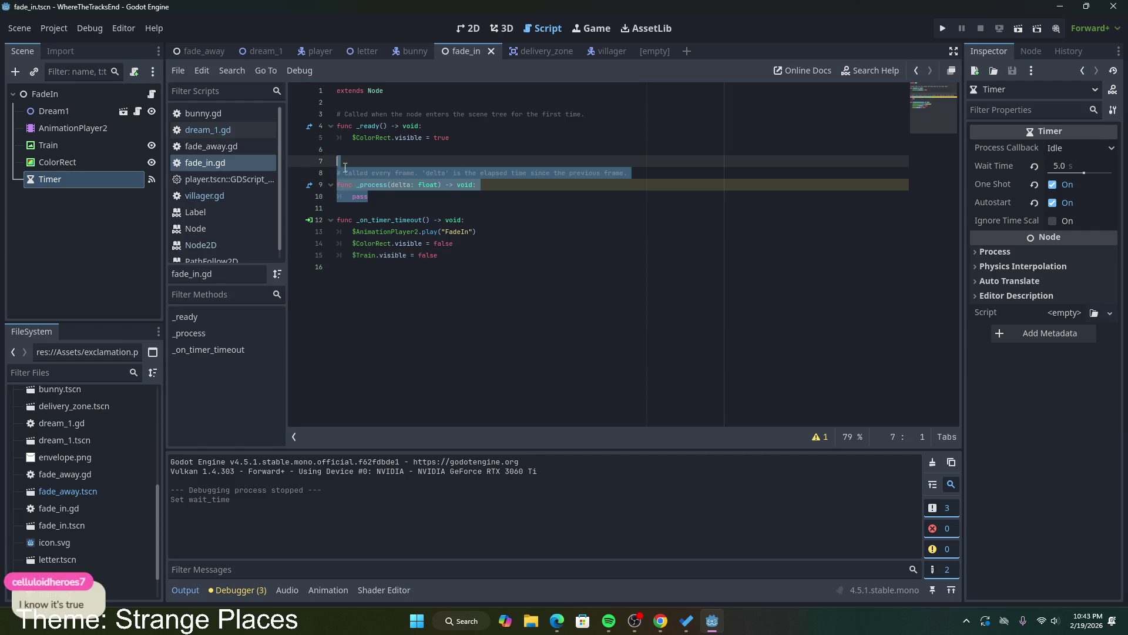
{"action": "key", "text": "BackSpace"}
{"action": "key", "text": "BackSpace"}
{"action": "key", "text": "BackSpace"}
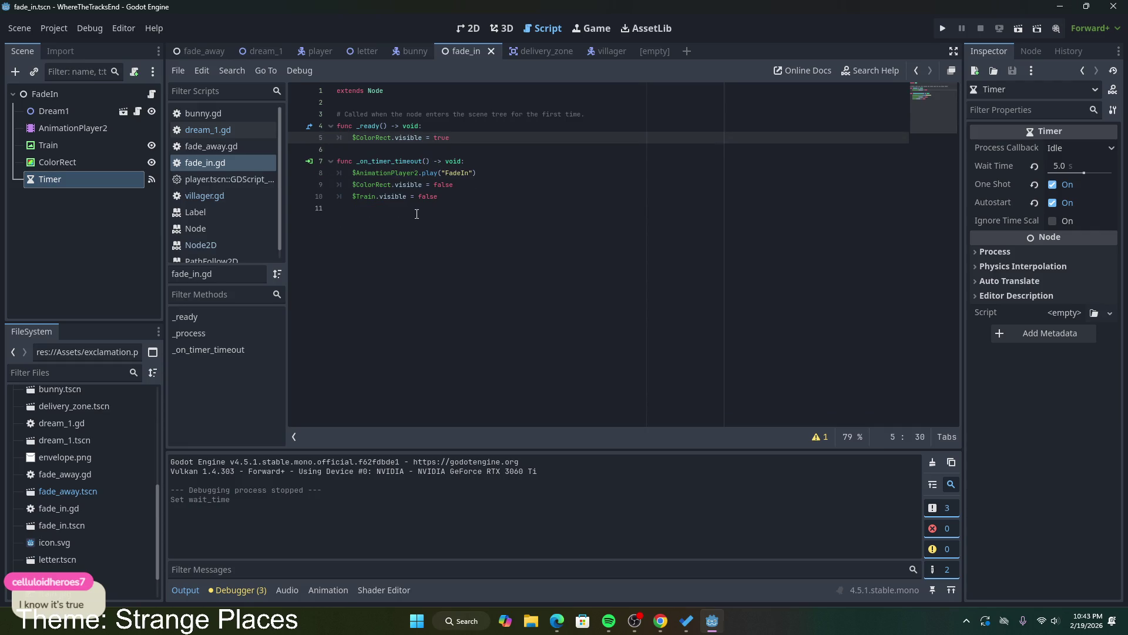
Step: Compare fade_in.gd's ColorRect and Train lines with fade_away.gd, then return to the Google results
{"action": "left_click", "coordinate": [466, 200]}
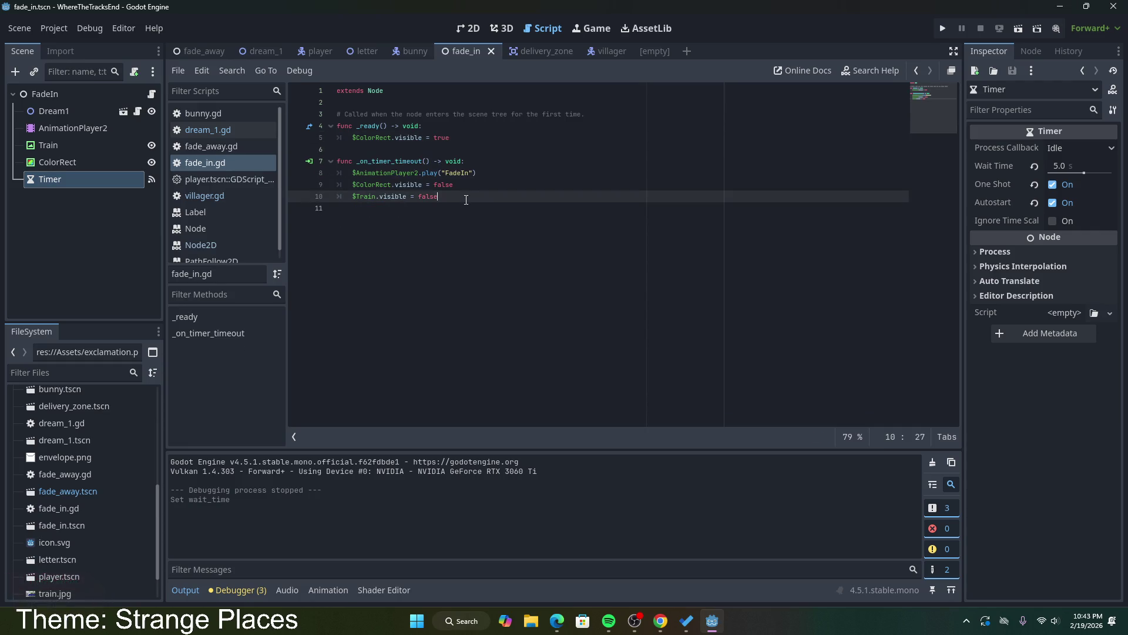
{"action": "left_click", "coordinate": [469, 189]}
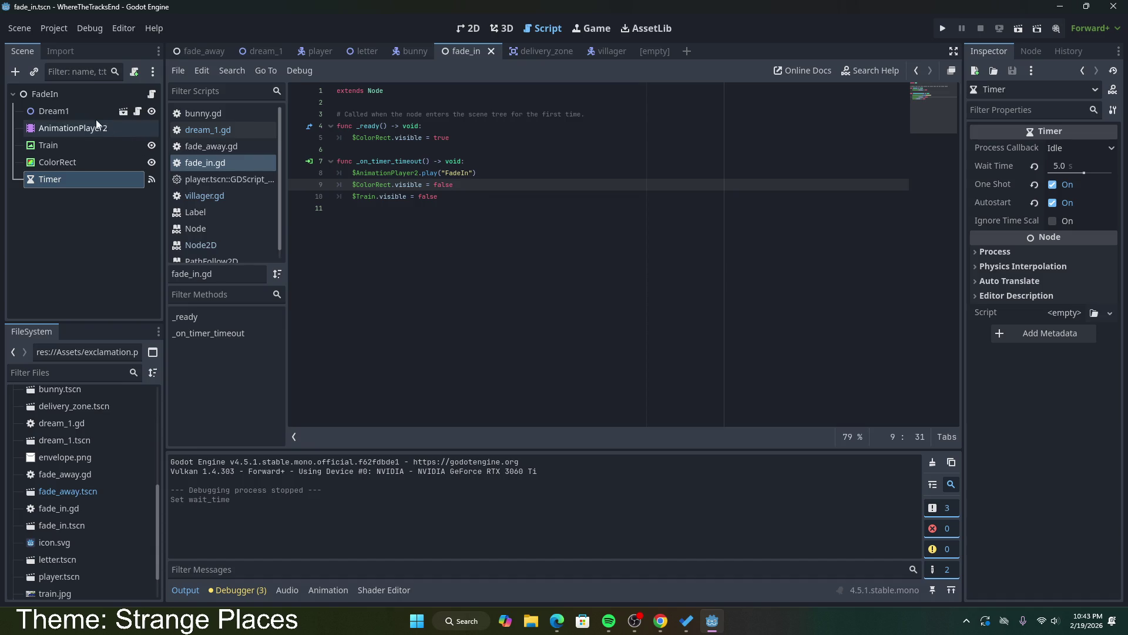
{"action": "left_click", "coordinate": [213, 145]}
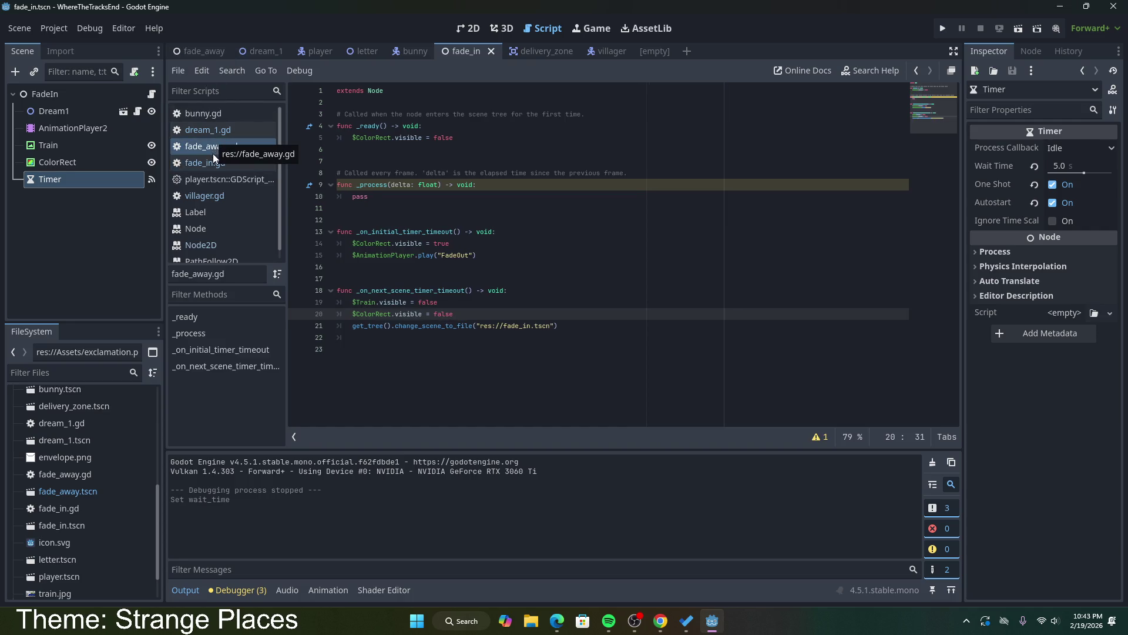
{"action": "left_click", "coordinate": [216, 163]}
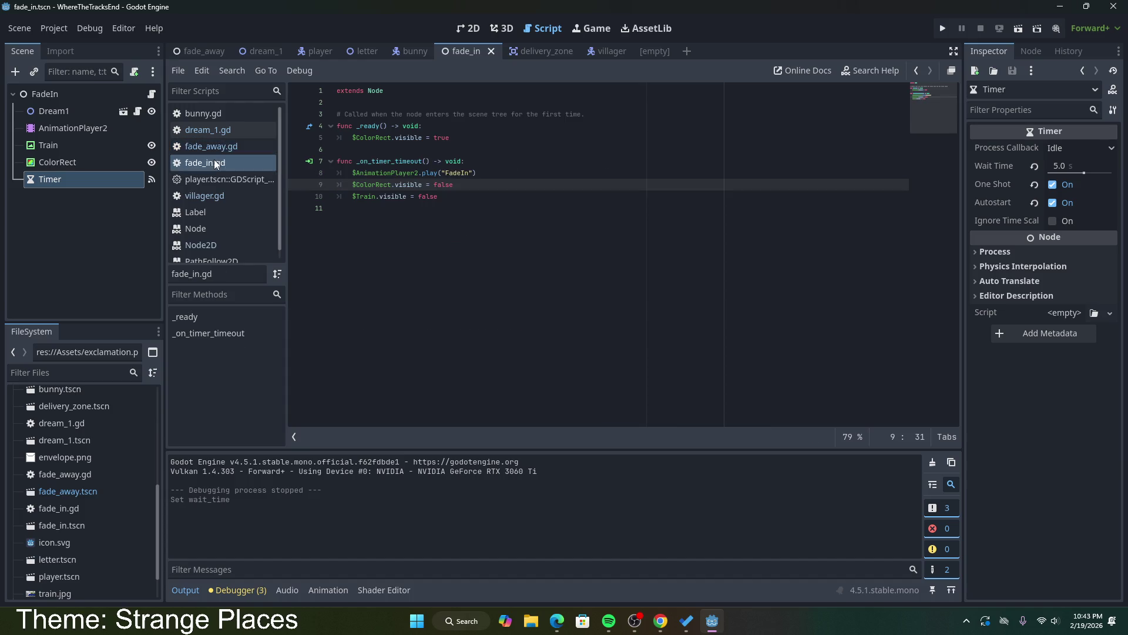
{"action": "left_click", "coordinate": [447, 197]}
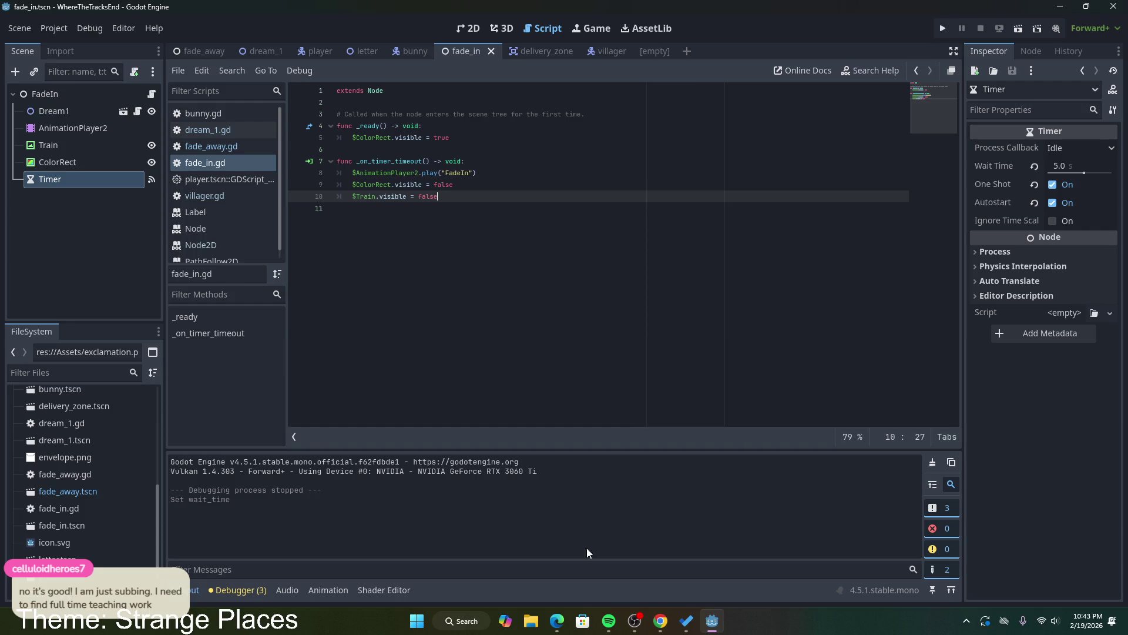
{"action": "left_click", "coordinate": [659, 621]}
{"action": "left_click", "coordinate": [352, 11]}
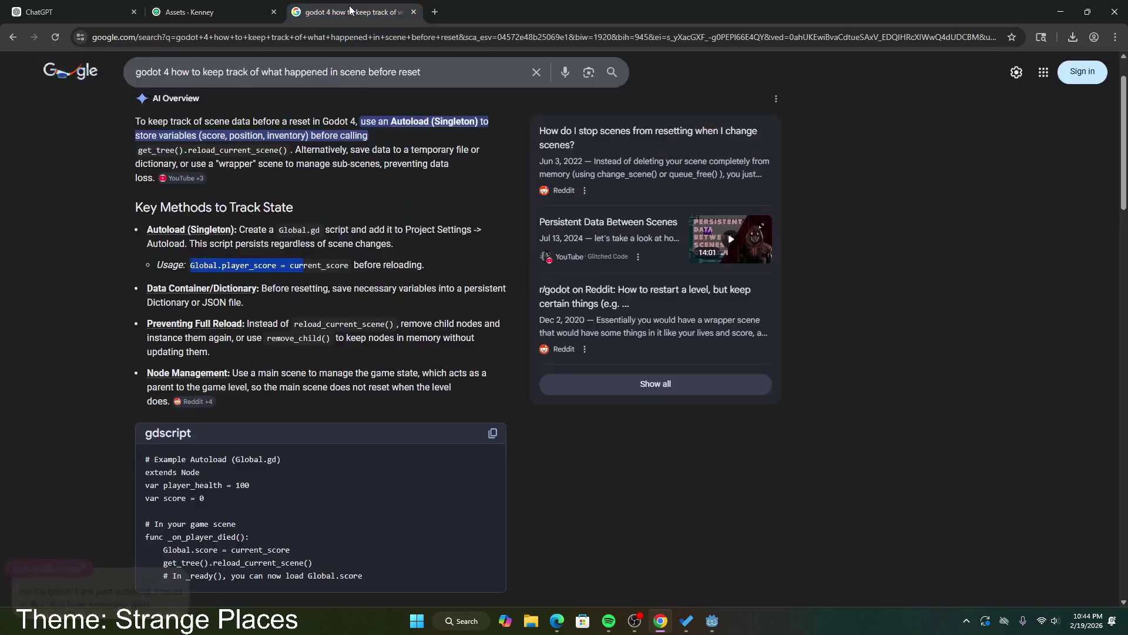
Step: Search 'godot 4 how to delete scene after it finished' and read the expanded queue_free overview
{"action": "left_click_drag", "start_coordinate": [421, 72], "coordinate": [196, 77]}
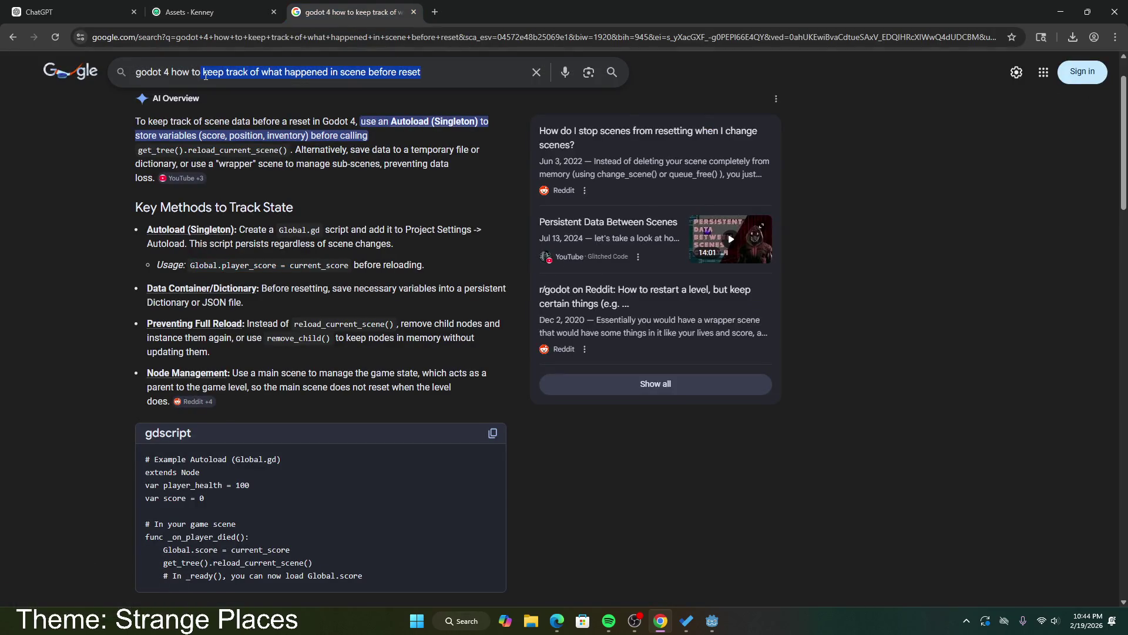
{"action": "type", "text": "delete scene"}
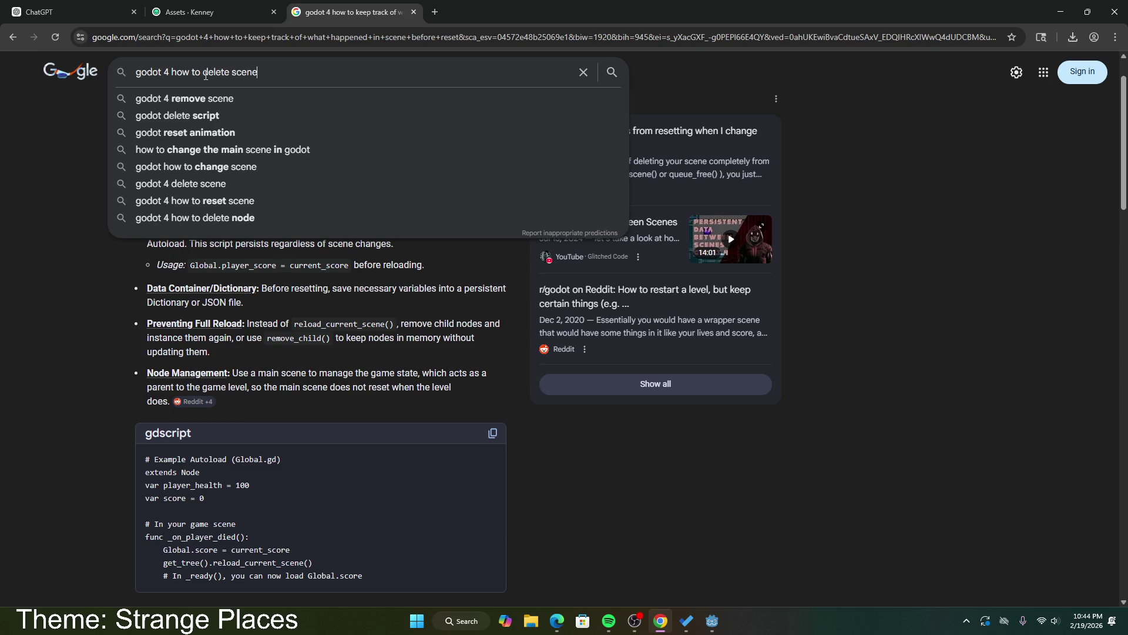
{"action": "type", "text": " after it"}
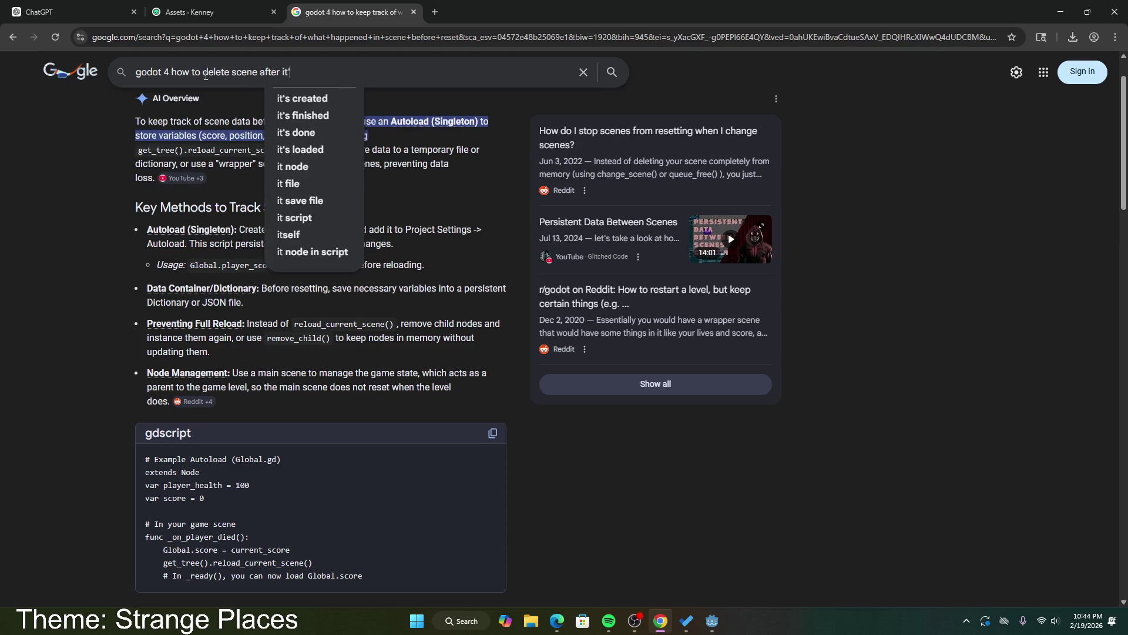
{"action": "type", "text": " finished"}
{"action": "key", "text": "Return"}
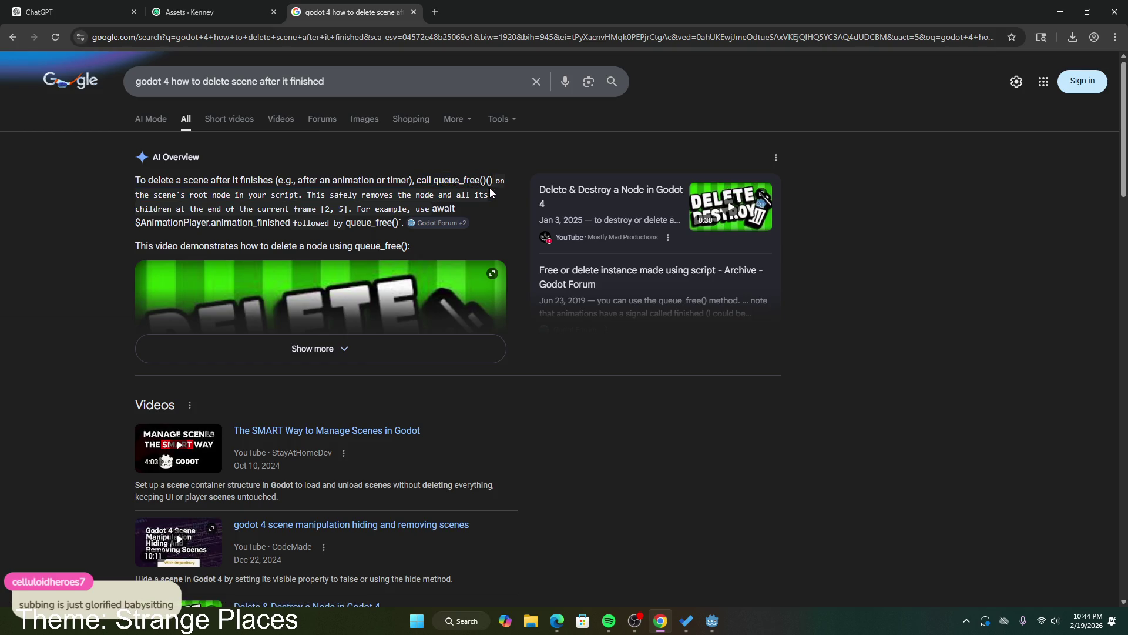
{"action": "left_click_drag", "start_coordinate": [489, 191], "coordinate": [125, 205]}
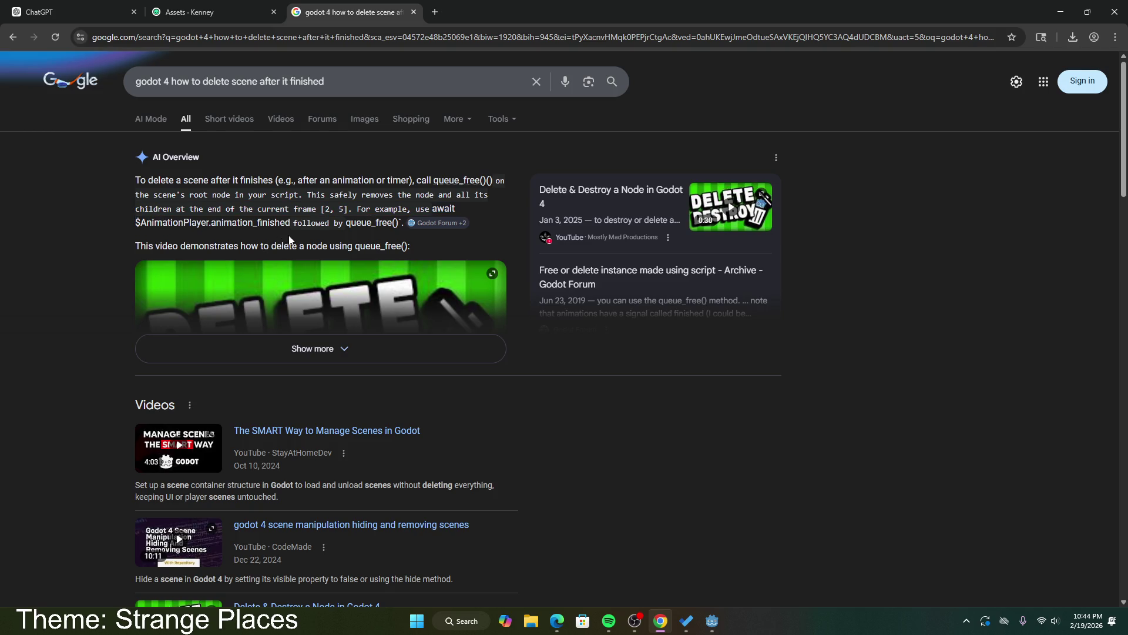
{"action": "scroll", "coordinate": [289, 240], "scroll_direction": "down", "scroll_amount": 1}
{"action": "left_click", "coordinate": [312, 291]}
{"action": "scroll", "coordinate": [298, 305], "scroll_direction": "down", "scroll_amount": 4}
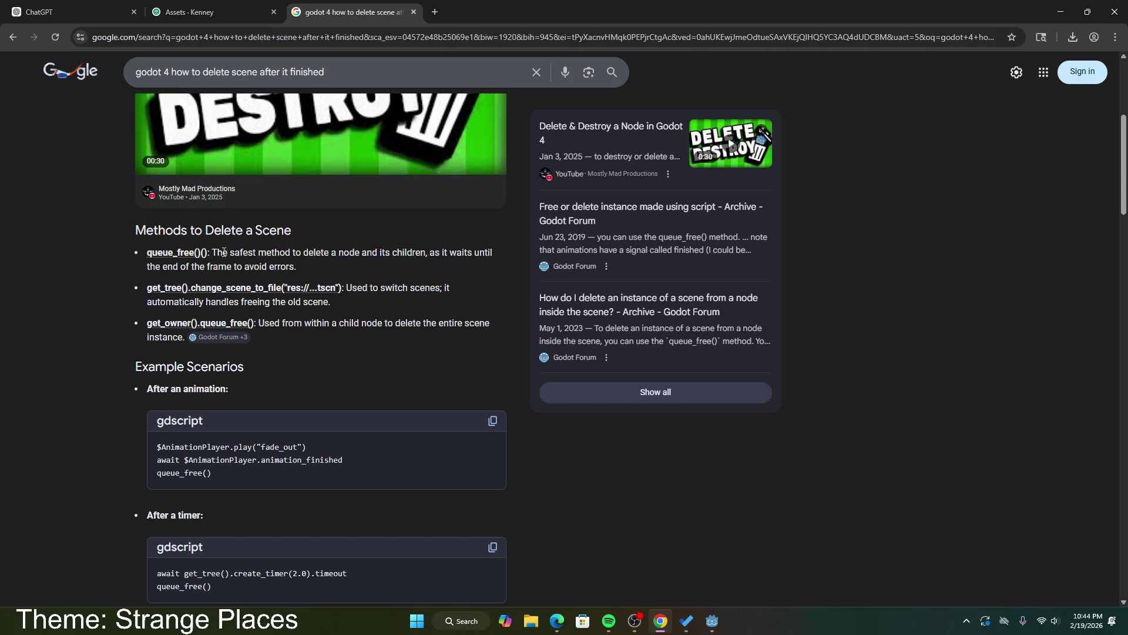
{"action": "left_click", "coordinate": [414, 12]}
{"action": "left_click", "coordinate": [712, 620]}
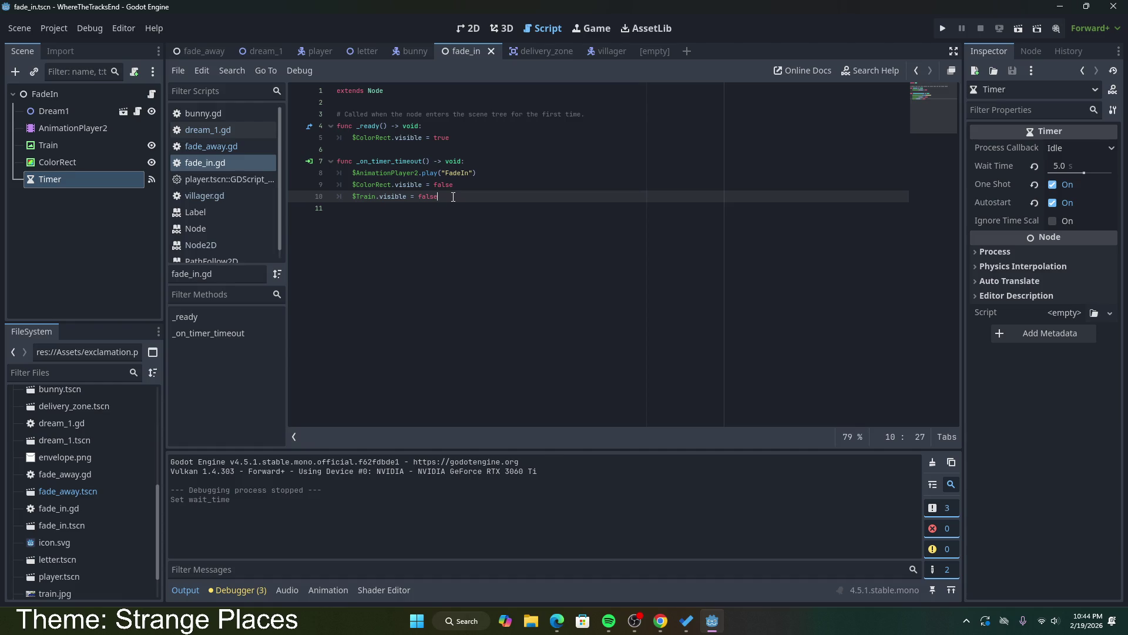
Step: Add and remove a trial blank line after the Train line, leaving fade_in.gd unchanged
{"action": "key", "text": "Return"}
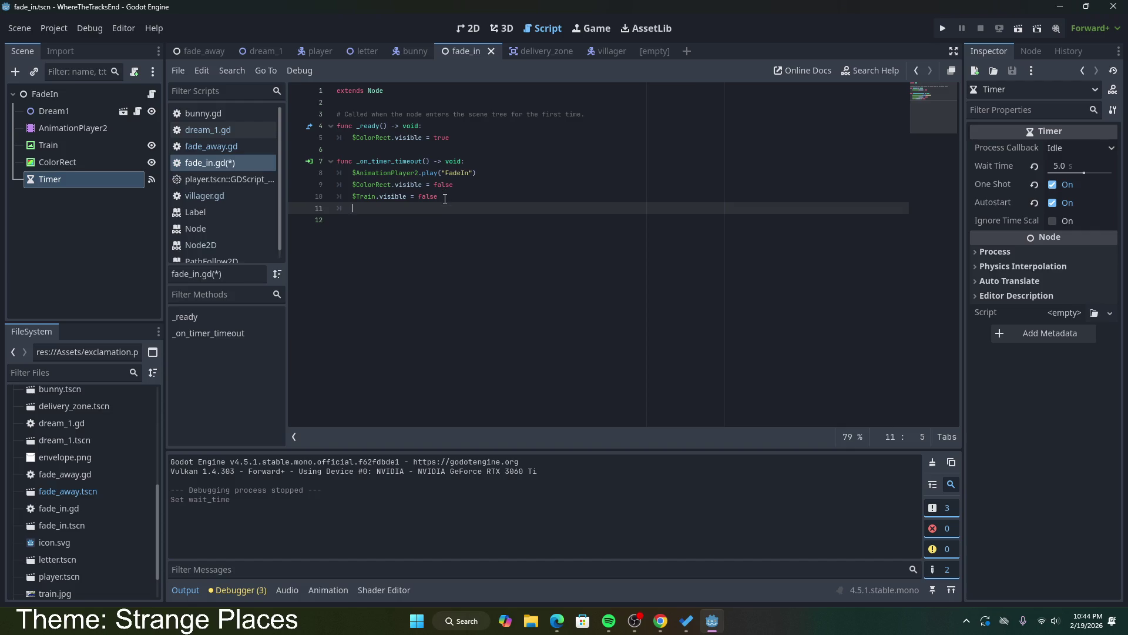
{"action": "key", "text": "BackSpace"}
{"action": "key", "text": "BackSpace"}
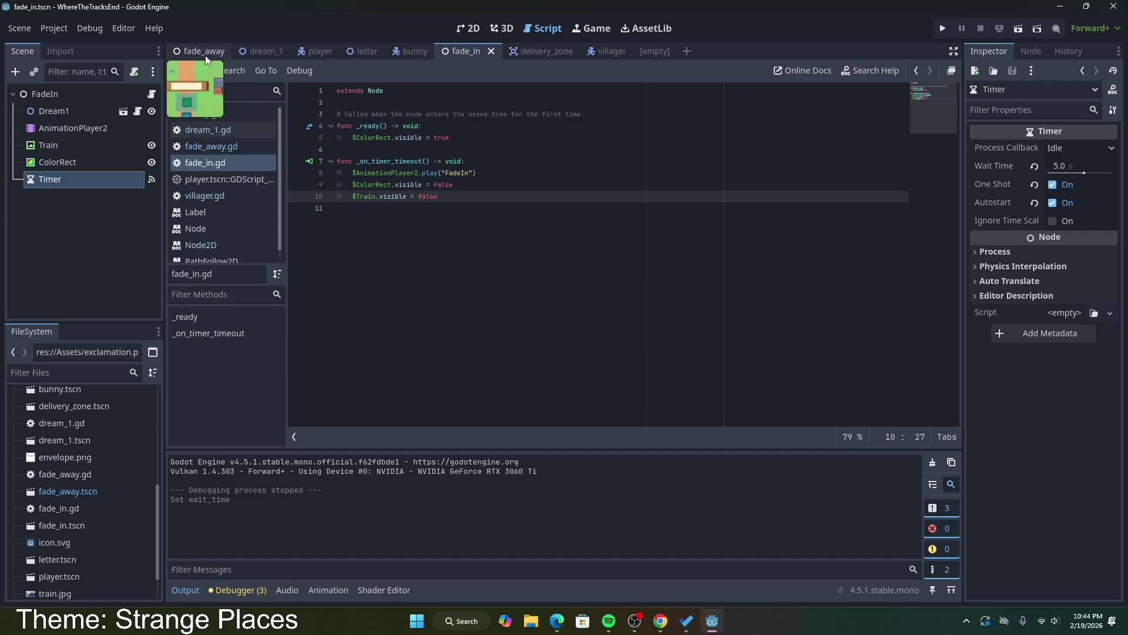
{"action": "left_click", "coordinate": [412, 149]}
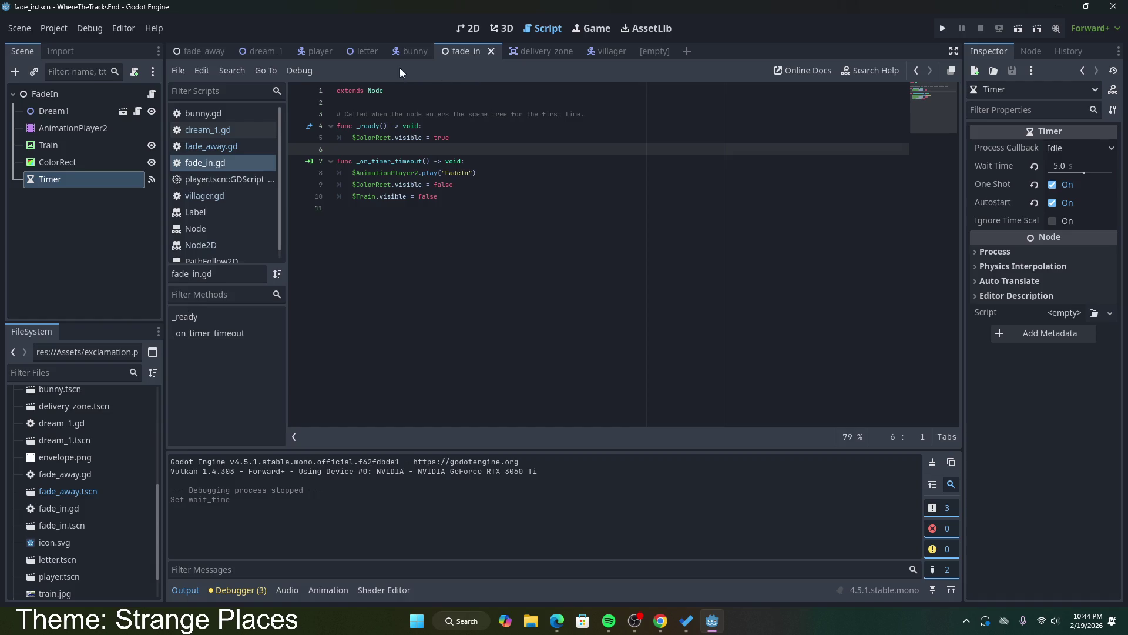
{"action": "left_click", "coordinate": [270, 52]}
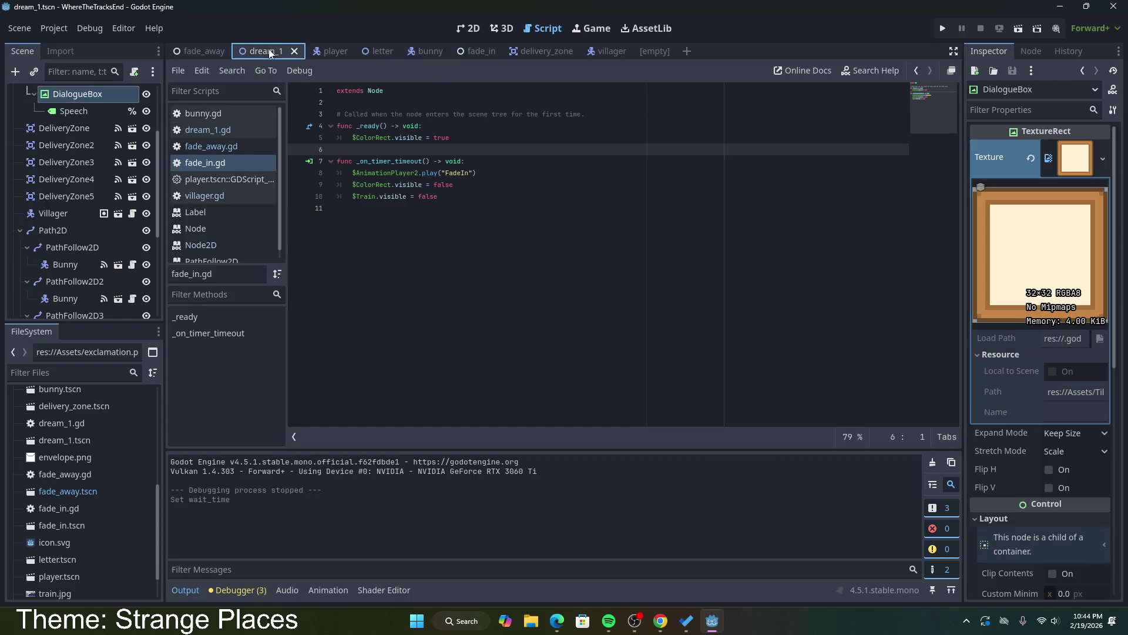
Step: Review dream_1.gd's LetterCount declaration and the final-letter check in SetDeliveryComplete
{"action": "left_click", "coordinate": [235, 130]}
{"action": "scroll", "coordinate": [413, 192], "scroll_direction": "up", "scroll_amount": 8}
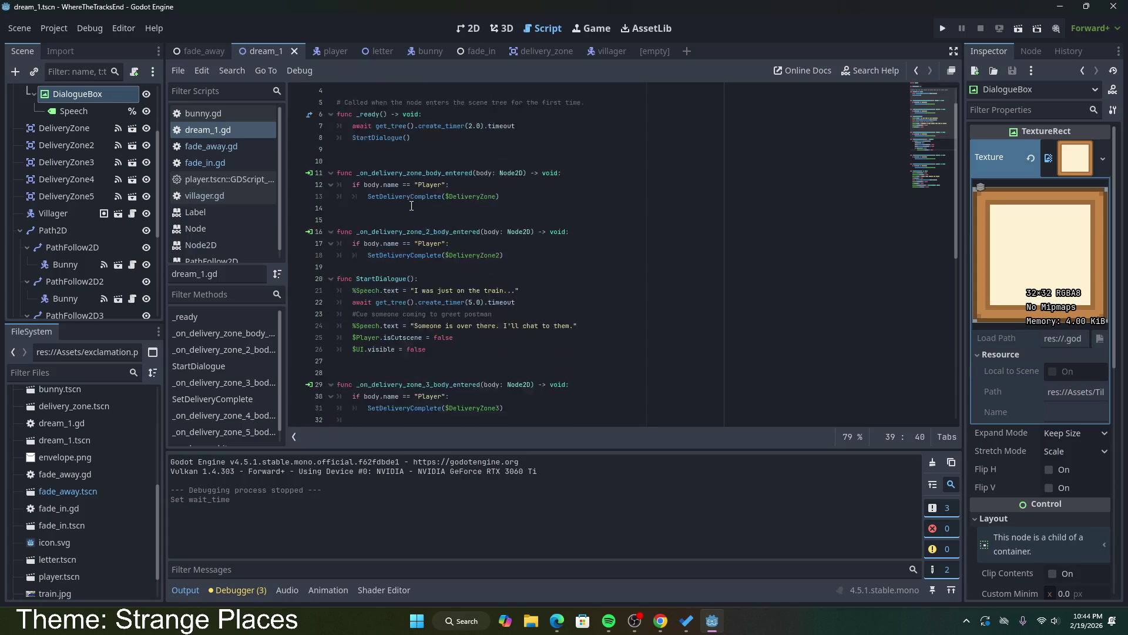
{"action": "left_click_drag", "start_coordinate": [412, 114], "coordinate": [337, 114]}
{"action": "left_click", "coordinate": [441, 177]}
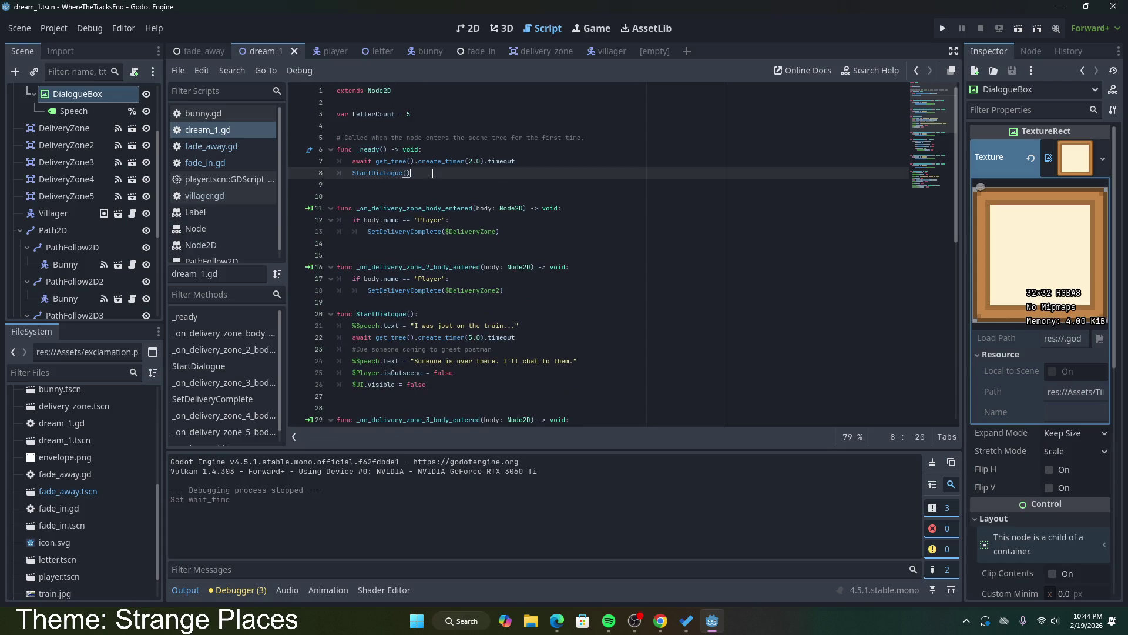
{"action": "scroll", "coordinate": [438, 264], "scroll_direction": "down", "scroll_amount": 11}
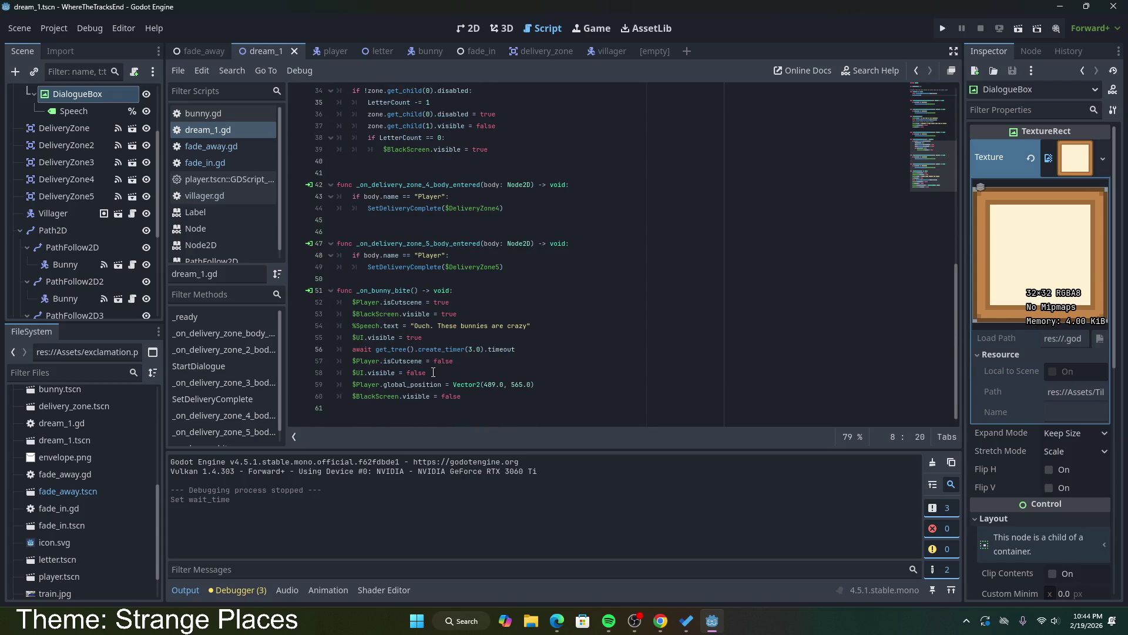
{"action": "scroll", "coordinate": [434, 372], "scroll_direction": "up", "scroll_amount": 4}
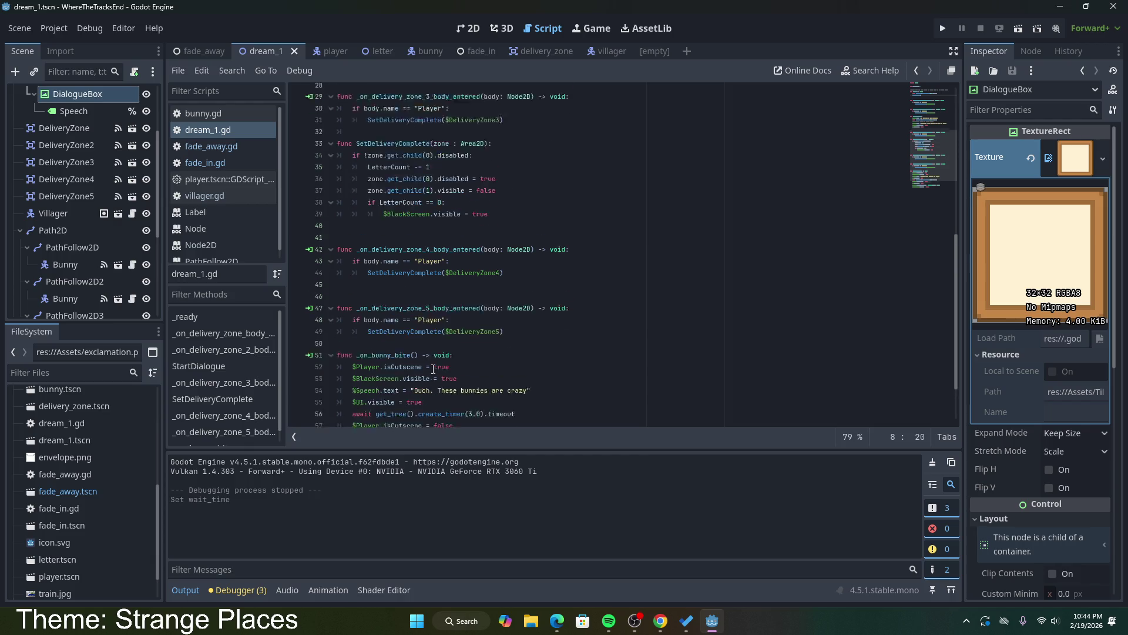
{"action": "left_click", "coordinate": [251, 146]}
{"action": "left_click", "coordinate": [233, 130]}
{"action": "scroll", "coordinate": [410, 221], "scroll_direction": "down", "scroll_amount": 4}
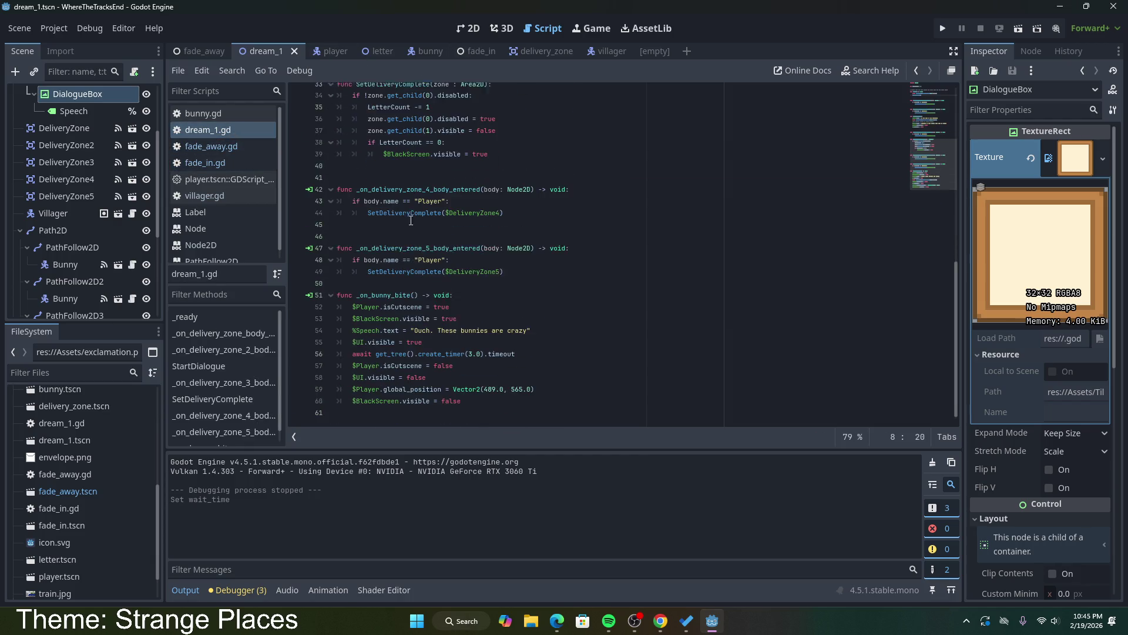
{"action": "scroll", "coordinate": [410, 220], "scroll_direction": "up", "scroll_amount": 3}
{"action": "triple_click", "coordinate": [497, 256]}
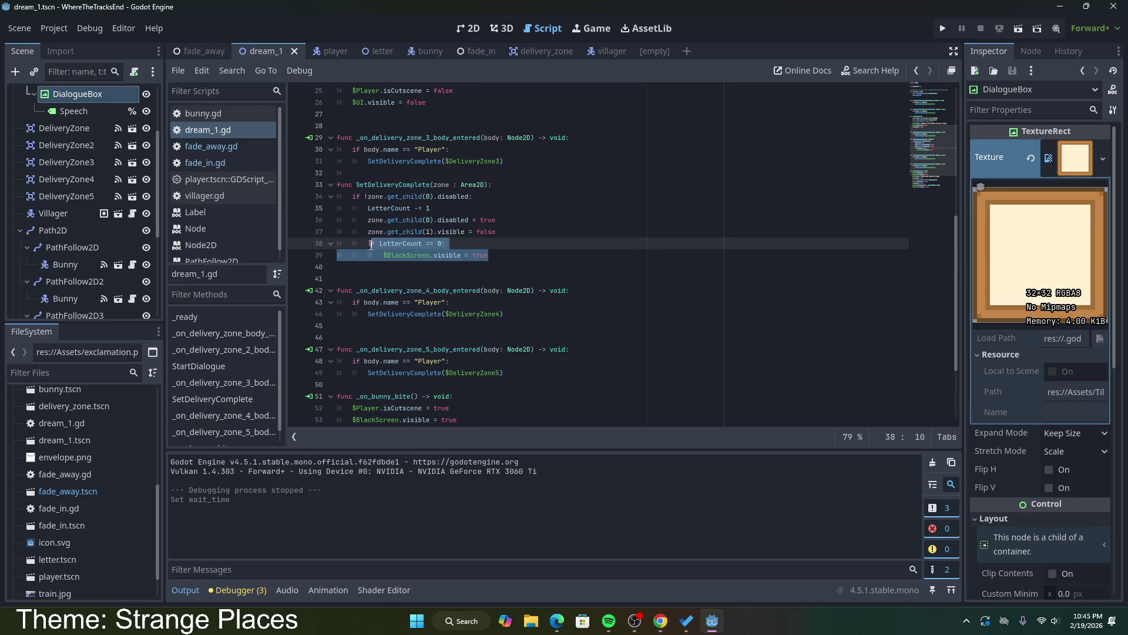
{"action": "scroll", "coordinate": [415, 177], "scroll_direction": "up", "scroll_amount": 8}
Step: Declare 'signal dream1end' on a new line below LetterCount
{"action": "left_click", "coordinate": [414, 114]}
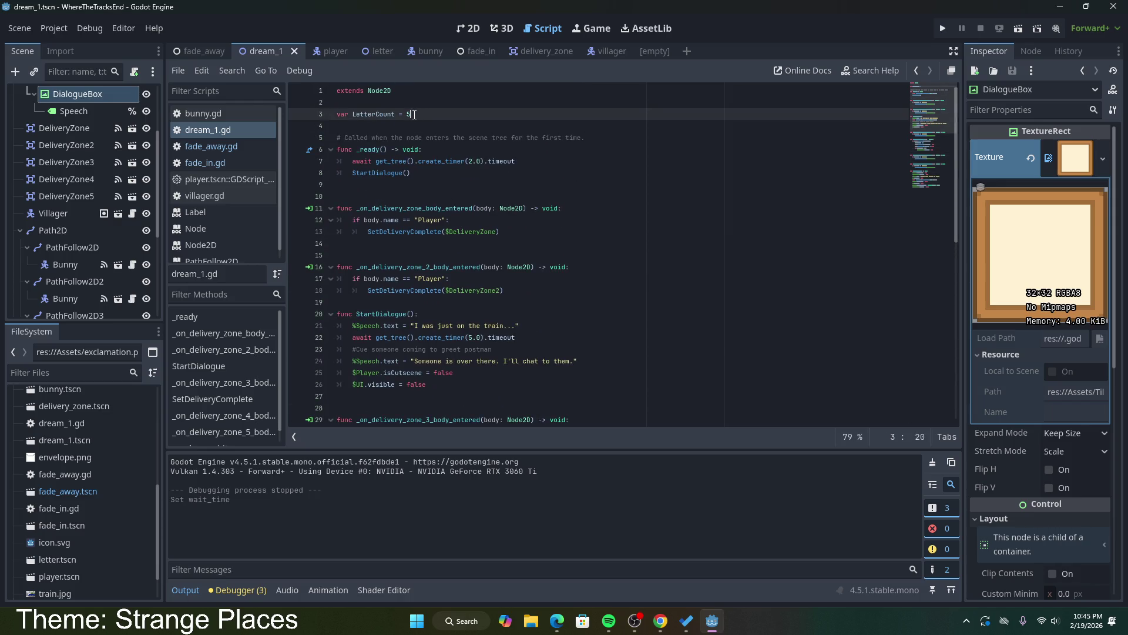
{"action": "key", "text": "Return"}
{"action": "type", "text": "signal "}
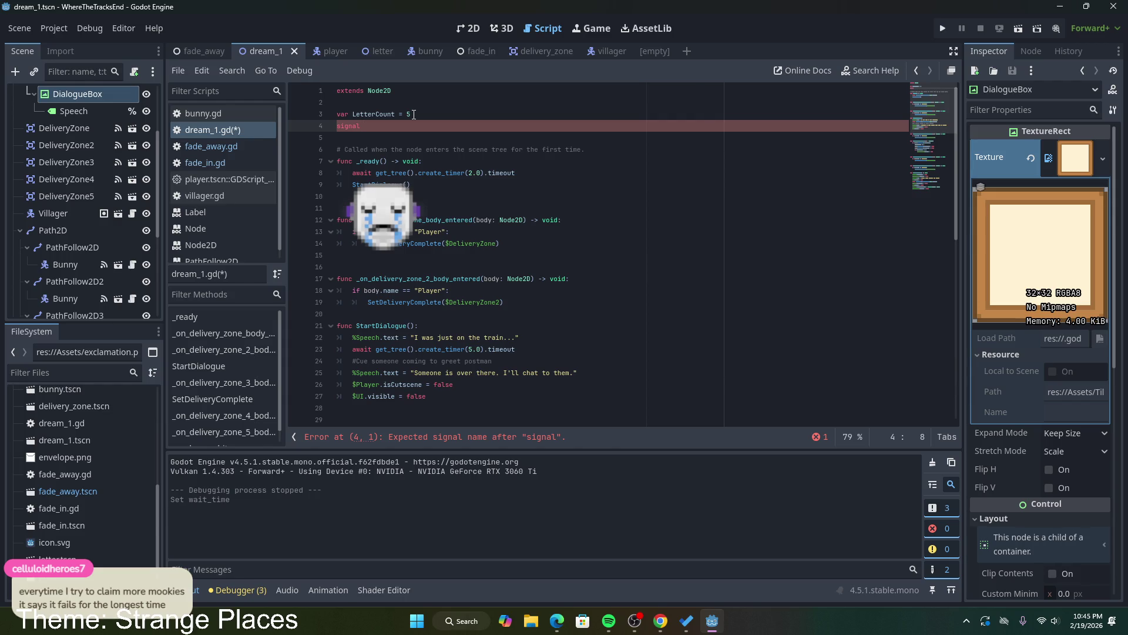
{"action": "type", "text": "dream"}
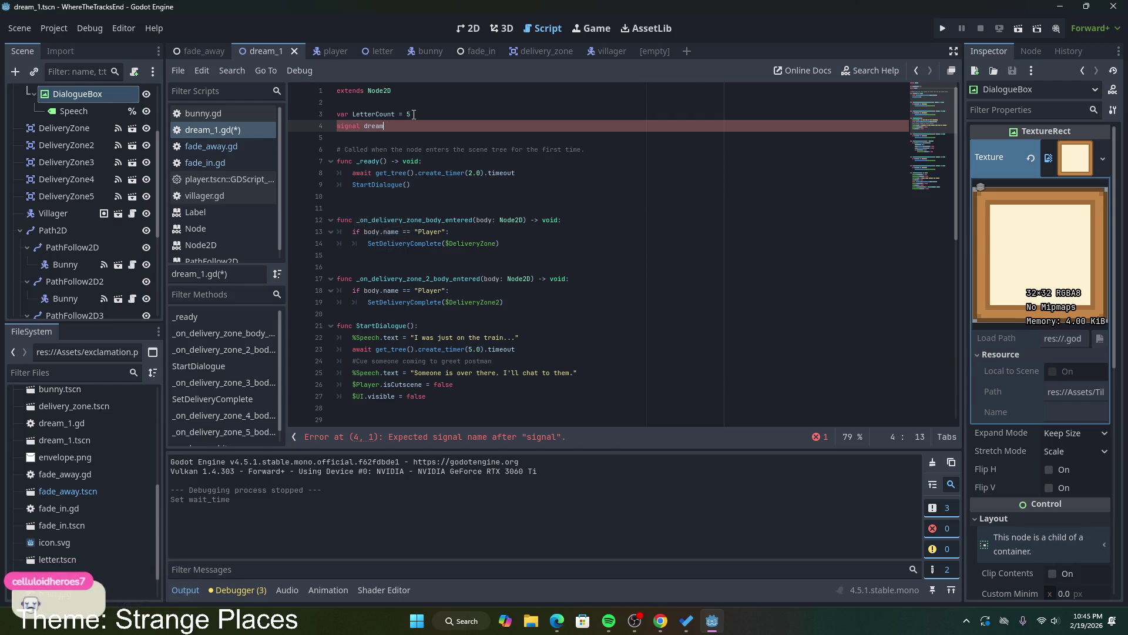
{"action": "type", "text": "1end"}
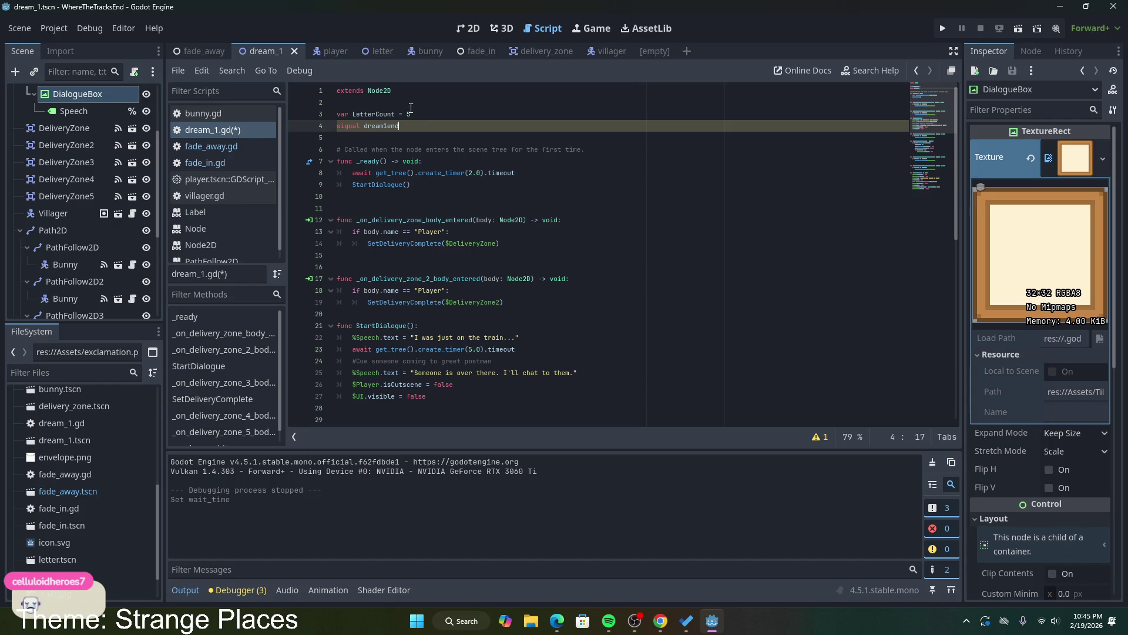
Step: Add dream1end.emit() inside the LetterCount == 0 check and save dream_1.gd
{"action": "scroll", "coordinate": [499, 248], "scroll_direction": "down", "scroll_amount": 9}
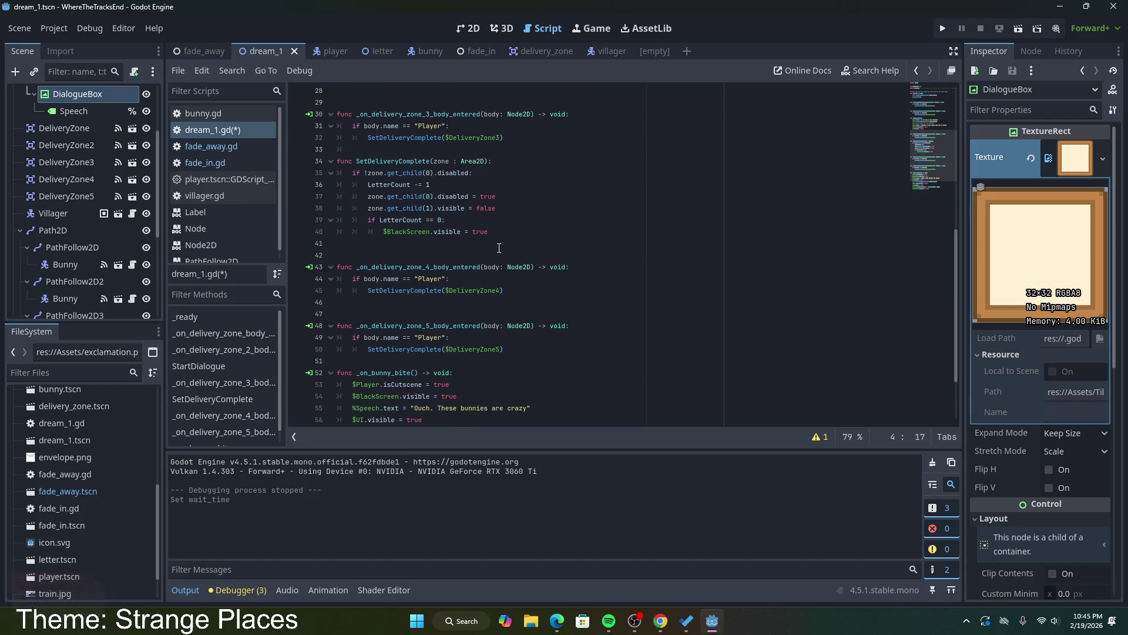
{"action": "left_click", "coordinate": [491, 230]}
{"action": "key", "text": "Return"}
{"action": "type", "text": "emit"}
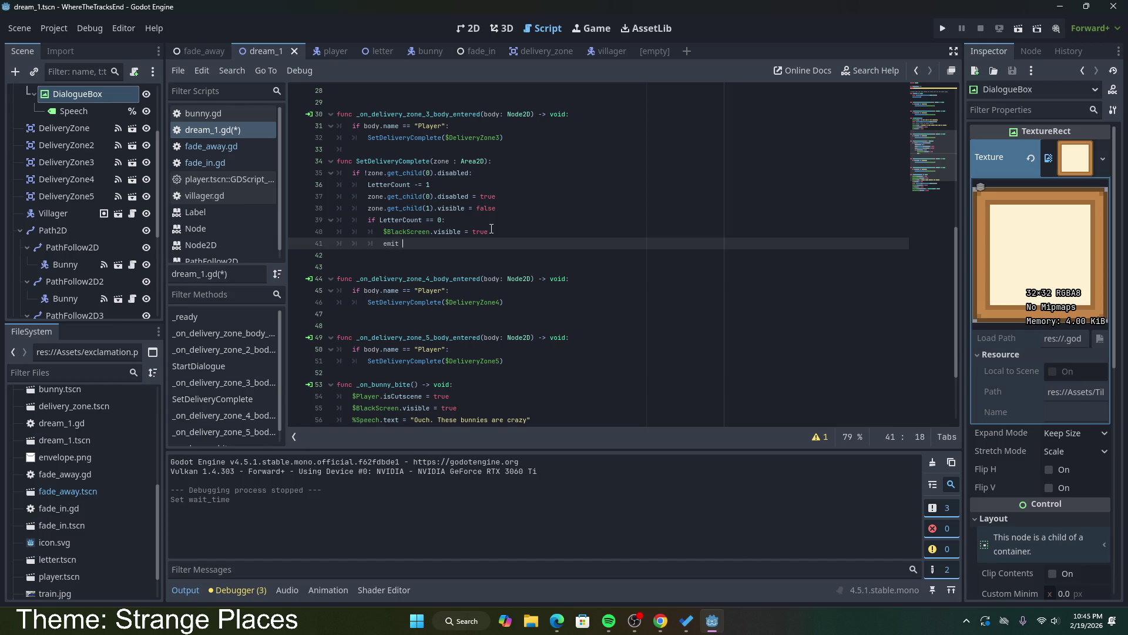
{"action": "key", "text": "BackSpace"}
{"action": "key", "text": "BackSpace"}
{"action": "key", "text": "BackSpace"}
{"action": "type", "text": "dre"}
{"action": "type", "text": "am1end"}
{"action": "type", "text": "emiot()"}
{"action": "key", "text": "ctrl+s"}
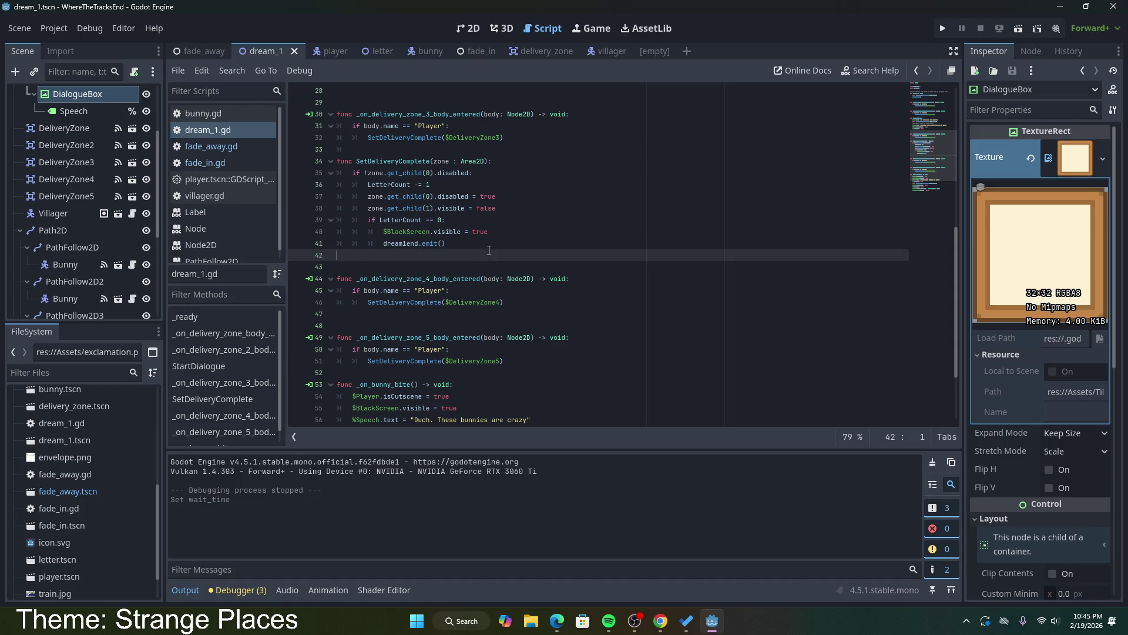
{"action": "left_click", "coordinate": [479, 49]}
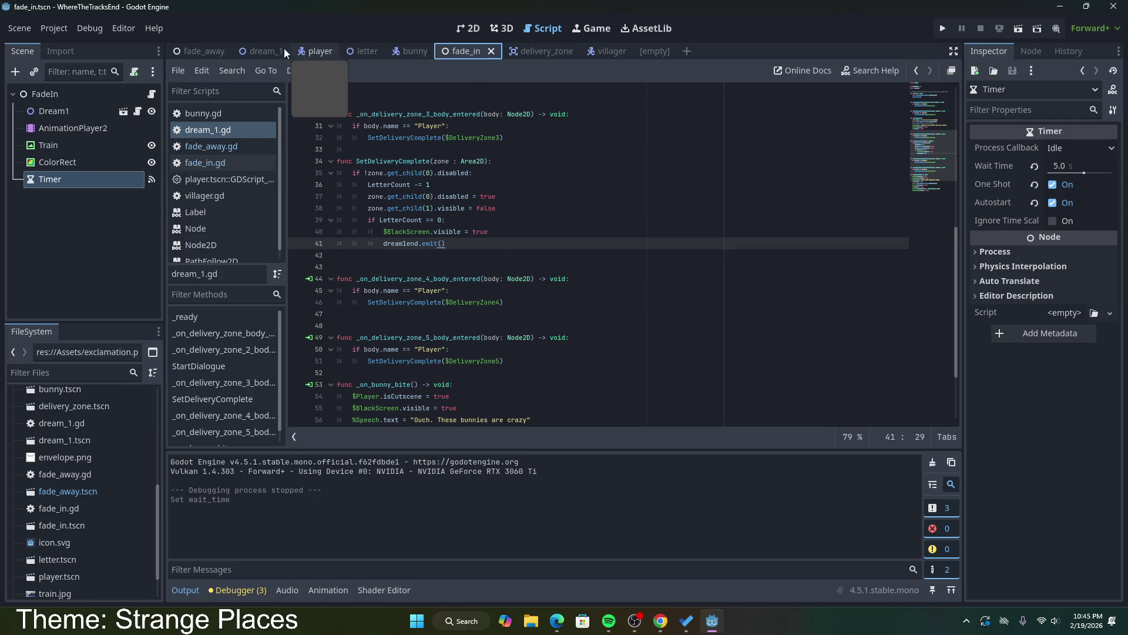
Step: Select Dream1 in the fade_in scene and find its dream1end signal in the Node dock
{"action": "left_click", "coordinate": [258, 52]}
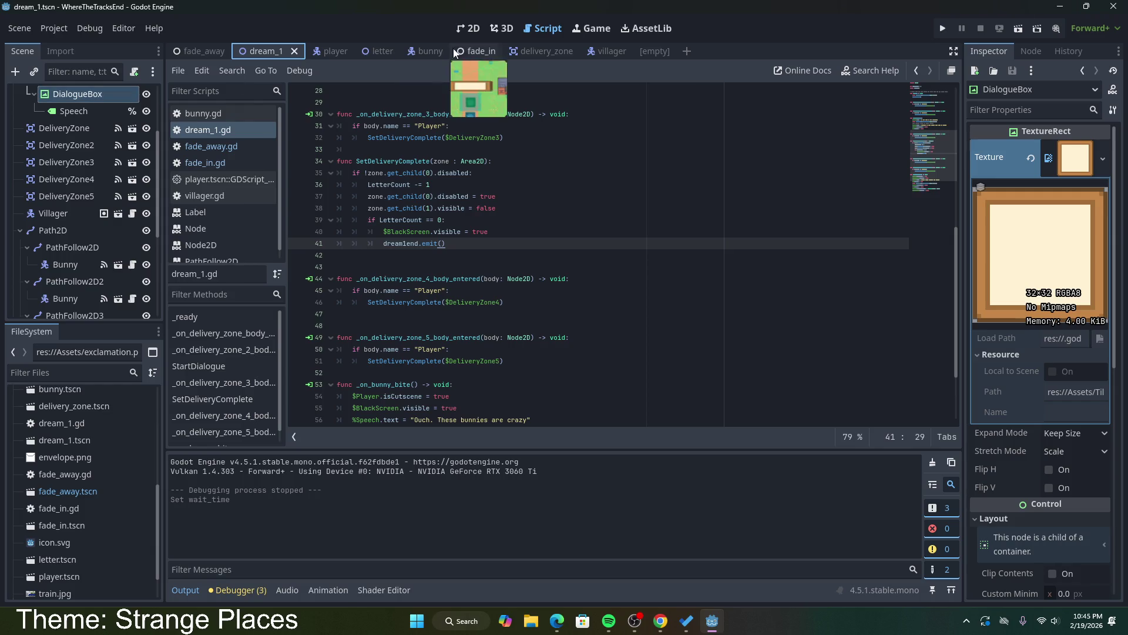
{"action": "left_click", "coordinate": [465, 51]}
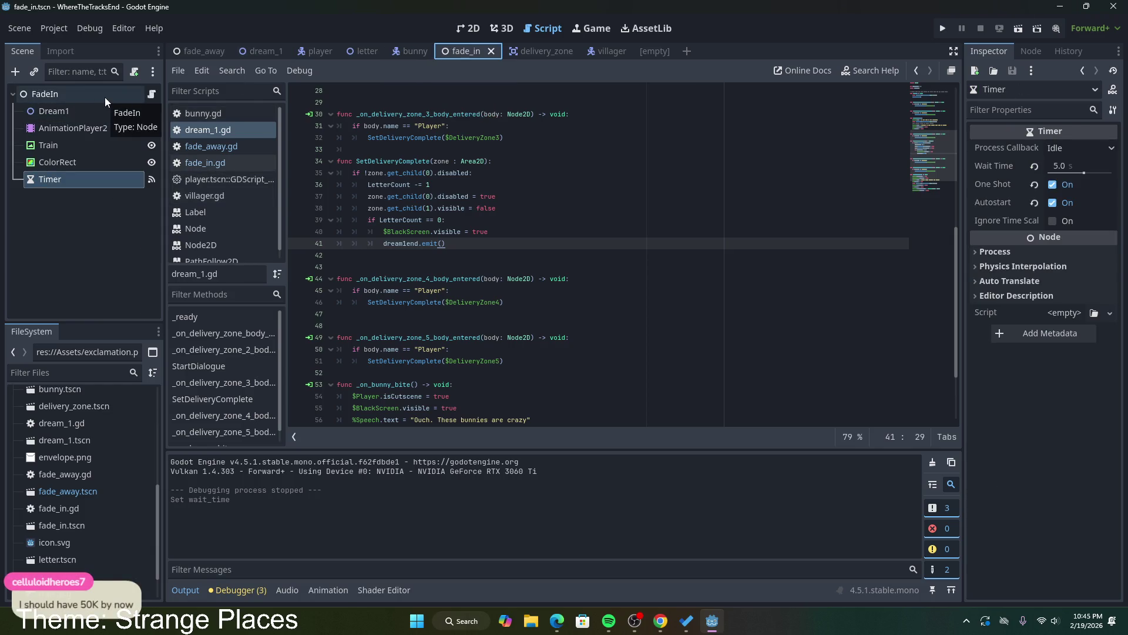
{"action": "left_click", "coordinate": [90, 111]}
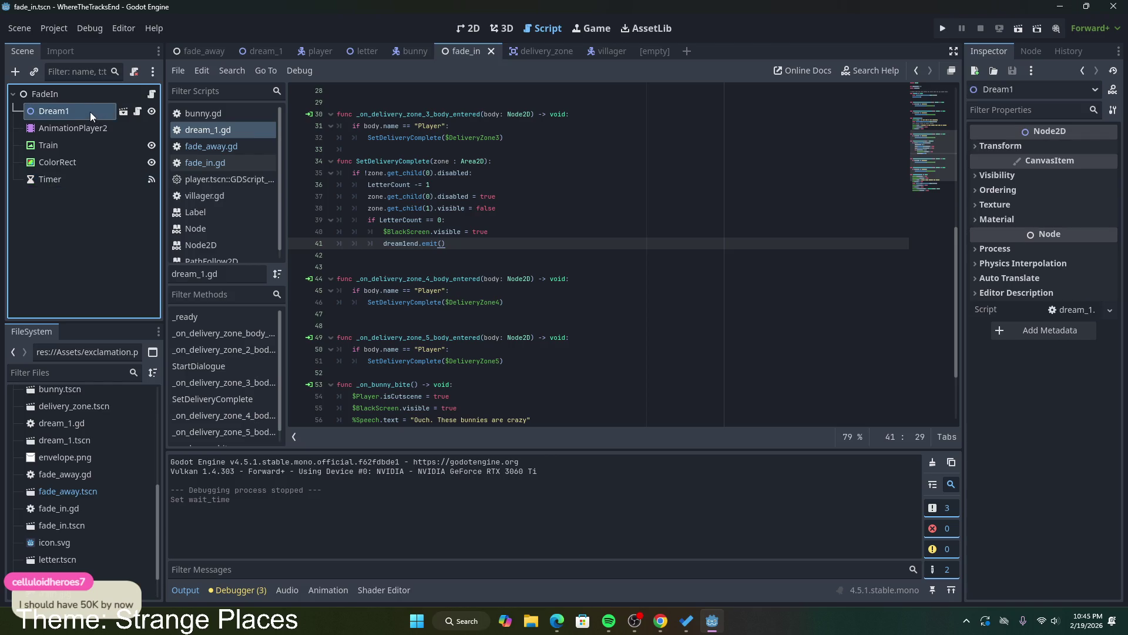
{"action": "left_click", "coordinate": [1025, 54]}
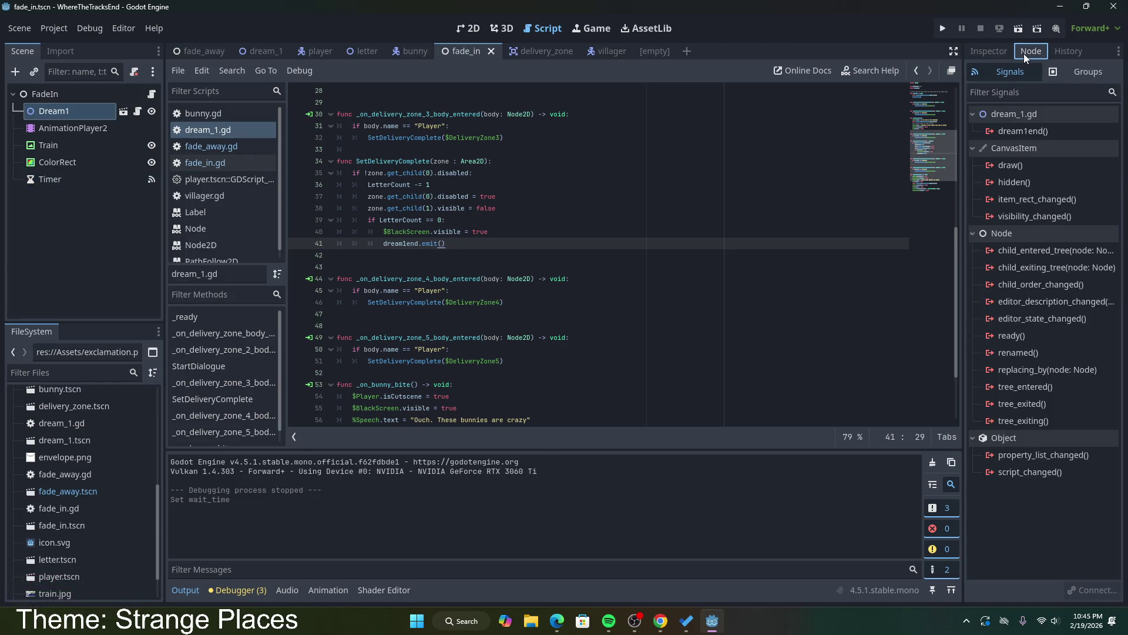
{"action": "left_click", "coordinate": [1015, 132]}
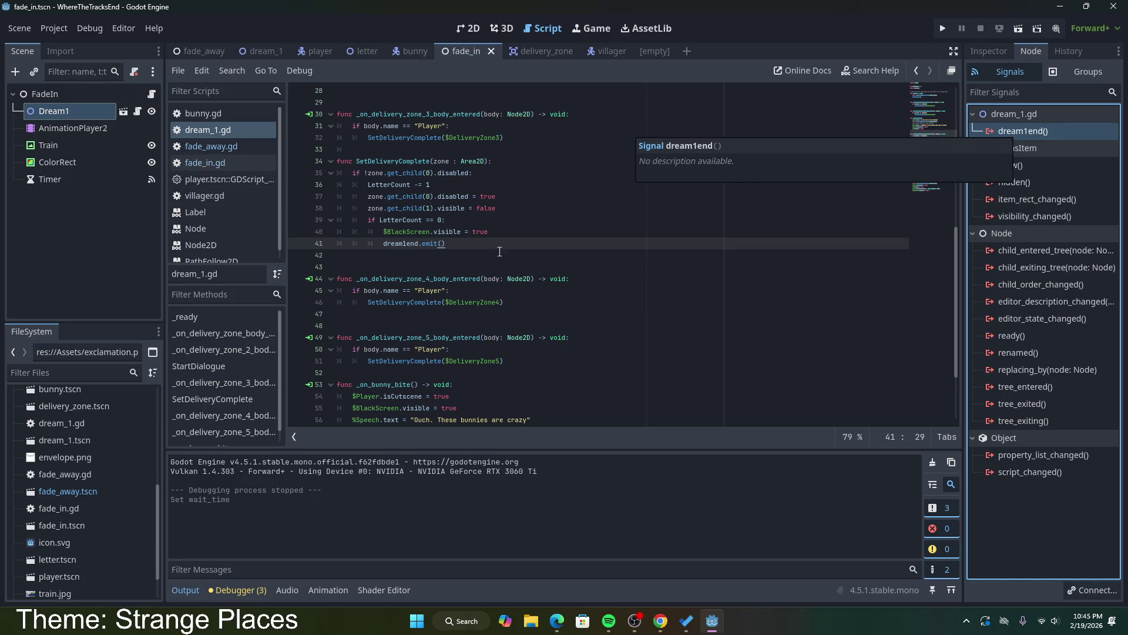
Step: Delete the $BlackScreen.visible = true line, then connect dream1end to a new _on_dream_1_dream_1_end handler in fade_in.gd
{"action": "left_click", "coordinate": [502, 232]}
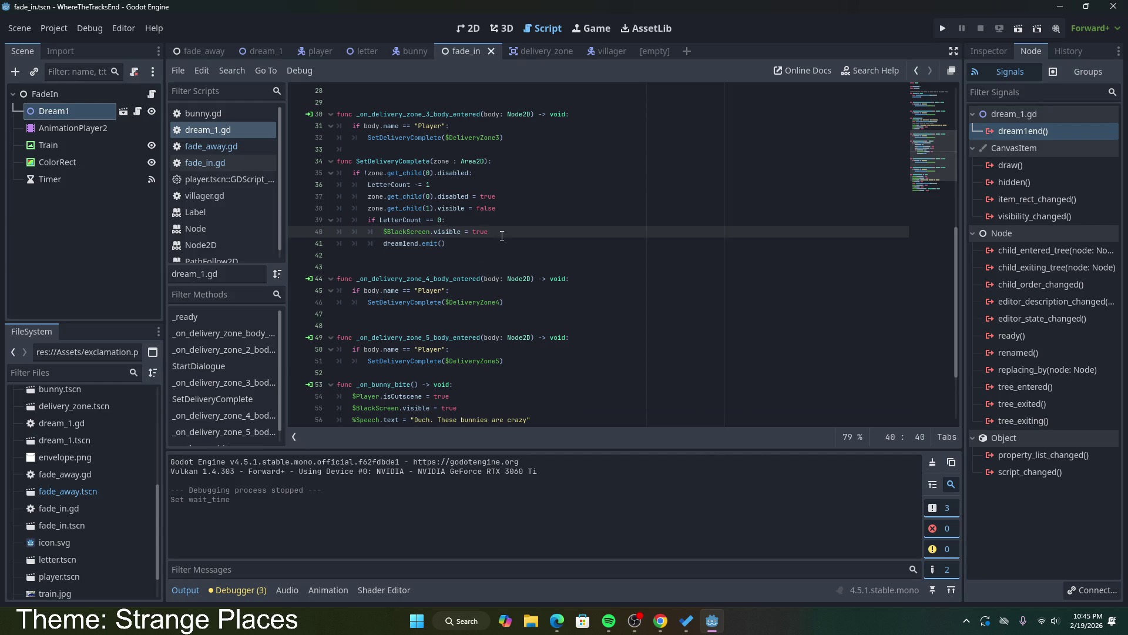
{"action": "left_click_drag", "start_coordinate": [499, 234], "coordinate": [472, 226]}
{"action": "key", "text": "Delete"}
{"action": "left_click", "coordinate": [497, 235]}
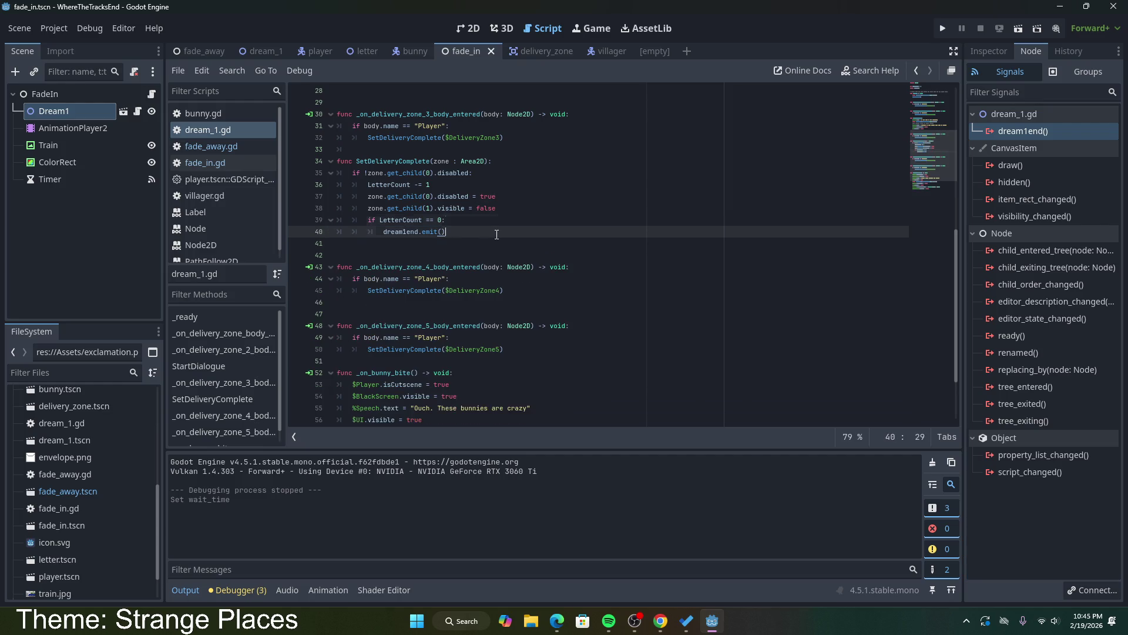
{"action": "double_click", "coordinate": [1020, 133]}
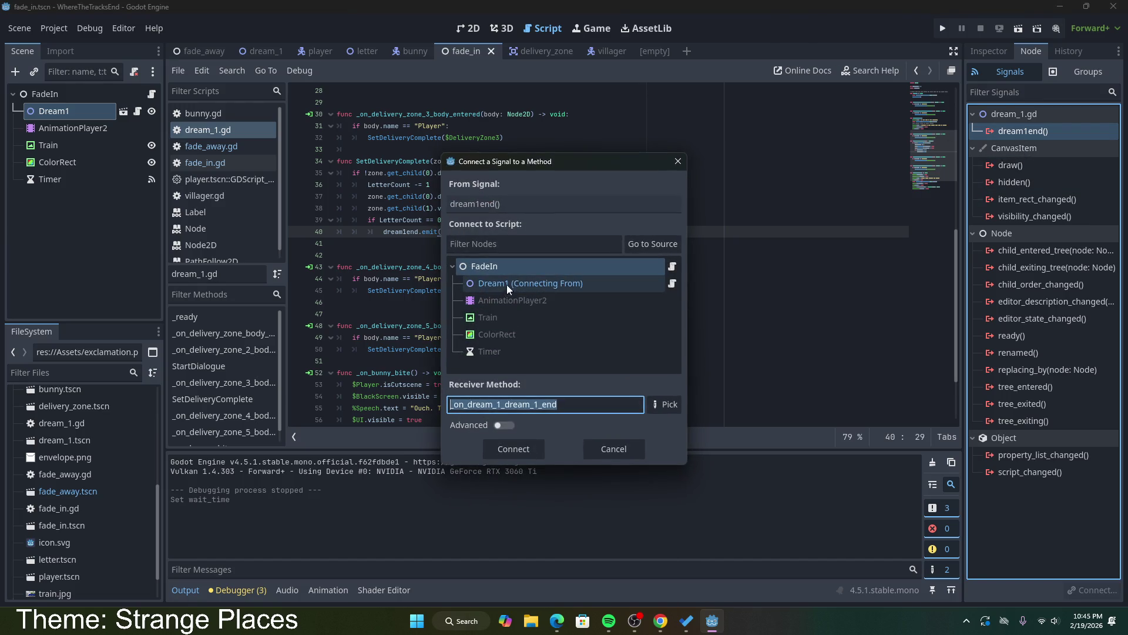
{"action": "left_click", "coordinate": [515, 448]}
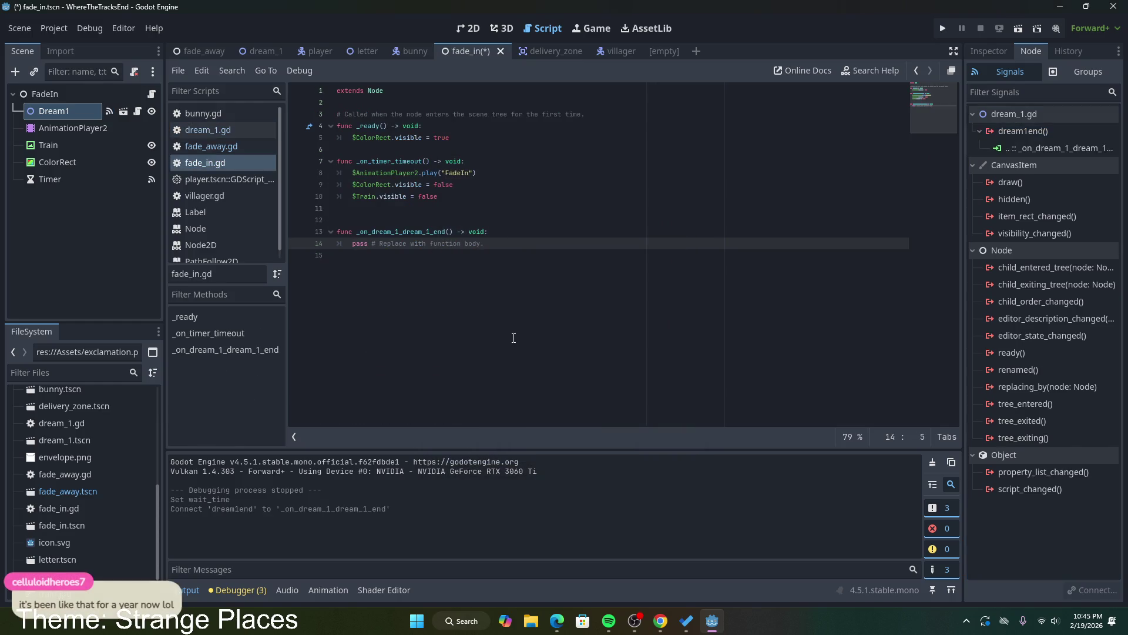
Step: Add a new 'func StartFade():' declaration below the dream-end handler
{"action": "mouse_move", "coordinate": [493, 243]}
{"action": "left_mouse_down"}
{"action": "mouse_move", "coordinate": [344, 235]}
{"action": "mouse_move", "coordinate": [348, 244]}
{"action": "left_mouse_up"}
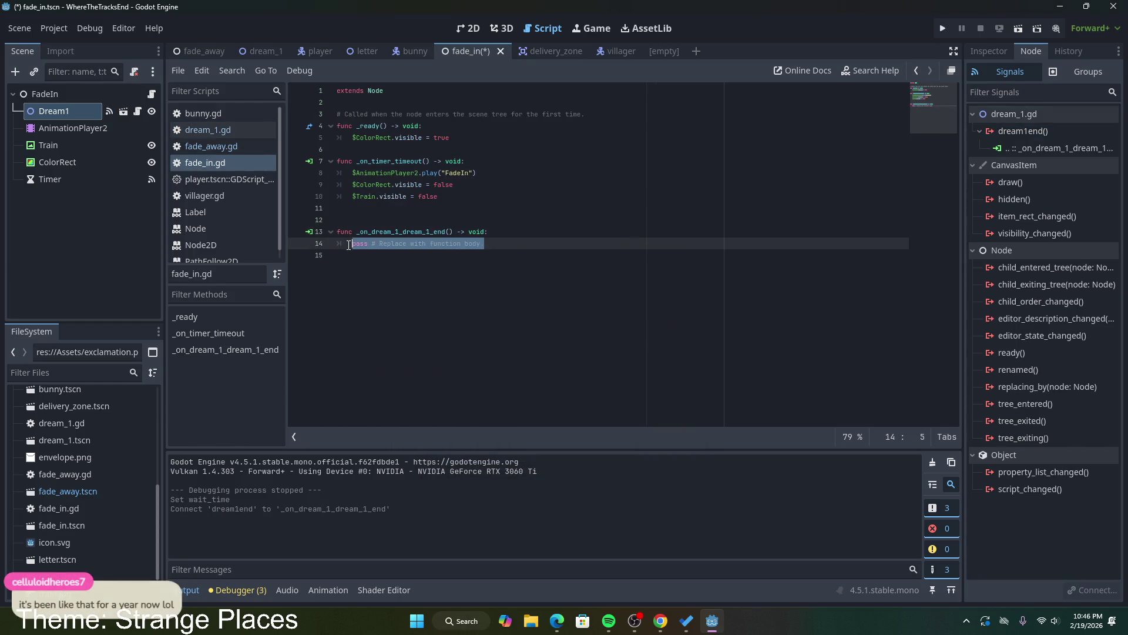
{"action": "left_click", "coordinate": [502, 255]}
{"action": "key", "text": "Return"}
{"action": "type", "text": "func S"}
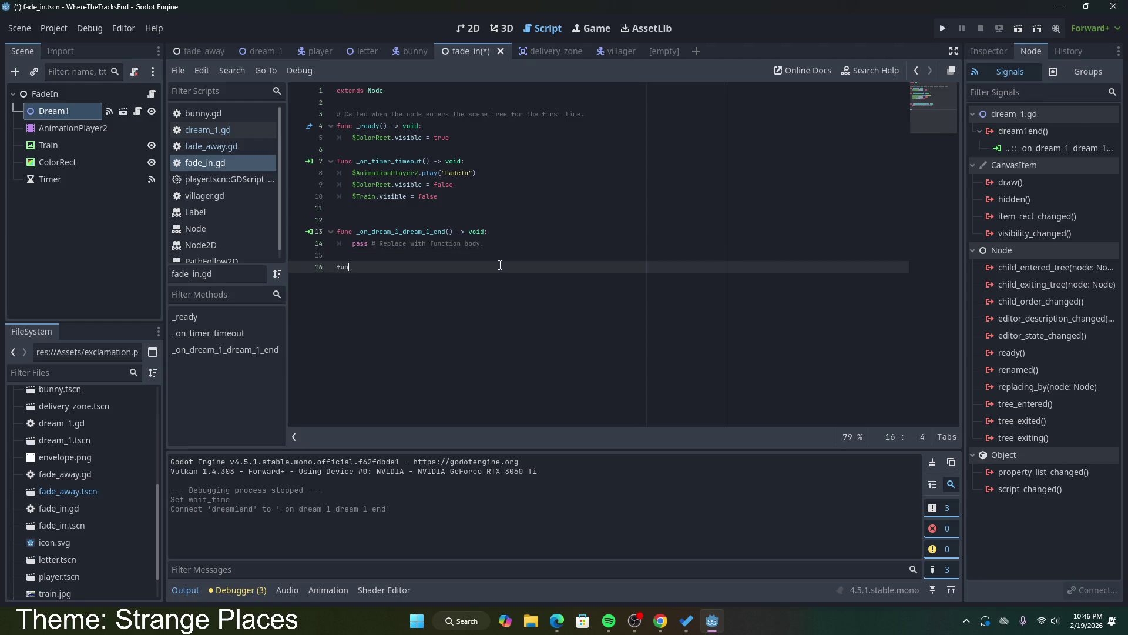
{"action": "type", "text": "ta"}
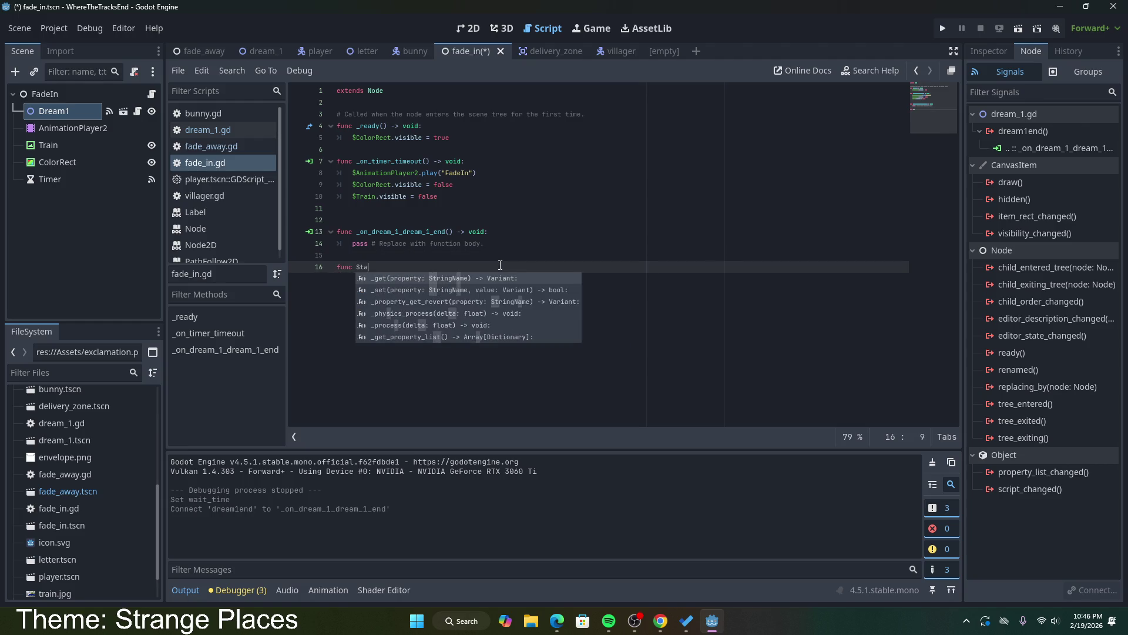
{"action": "type", "text": "rtFade():"}
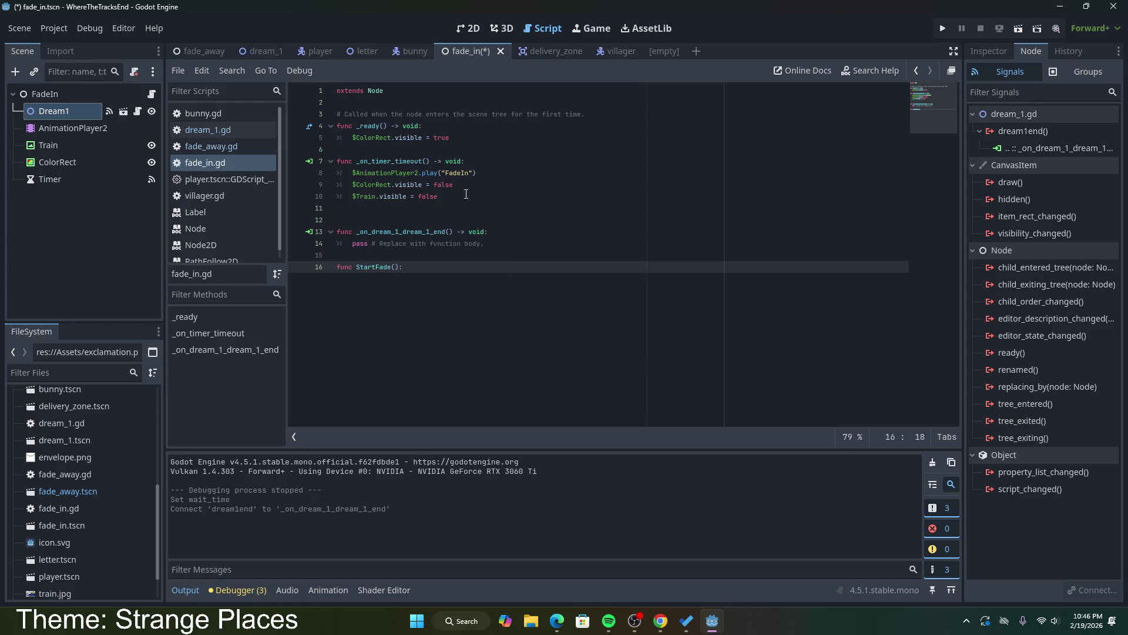
Step: Paste the timer handler's three fade-in lines as StartFade's body and save fade_in.gd
{"action": "left_click_drag", "start_coordinate": [466, 194], "coordinate": [349, 175]}
{"action": "key", "text": "ctrl+c"}
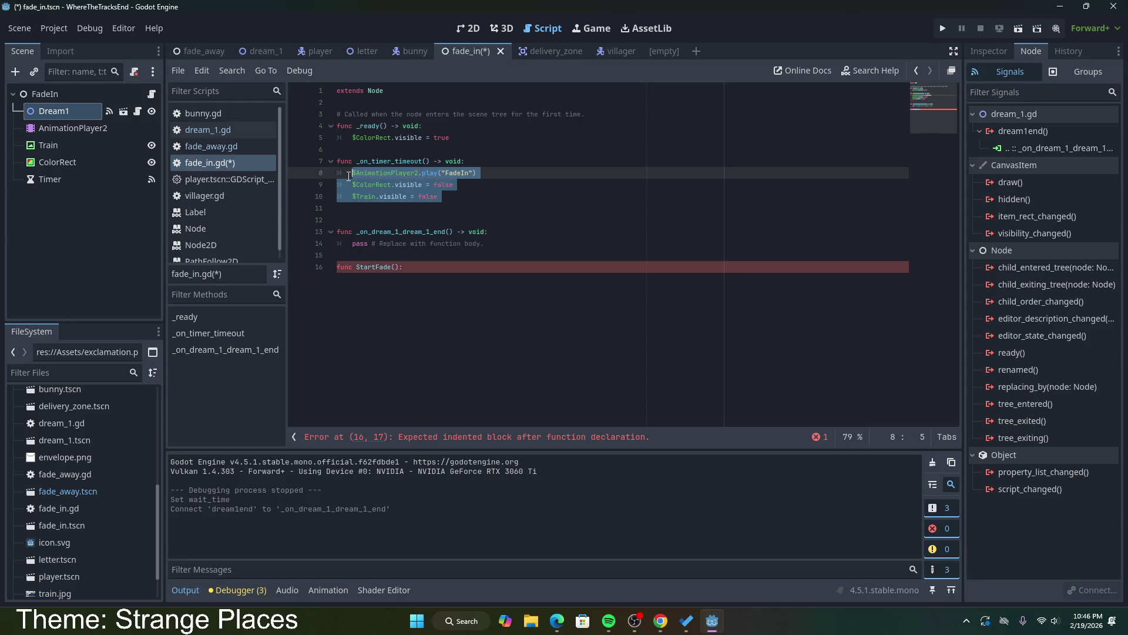
{"action": "left_click", "coordinate": [409, 267]}
{"action": "key", "text": "Return"}
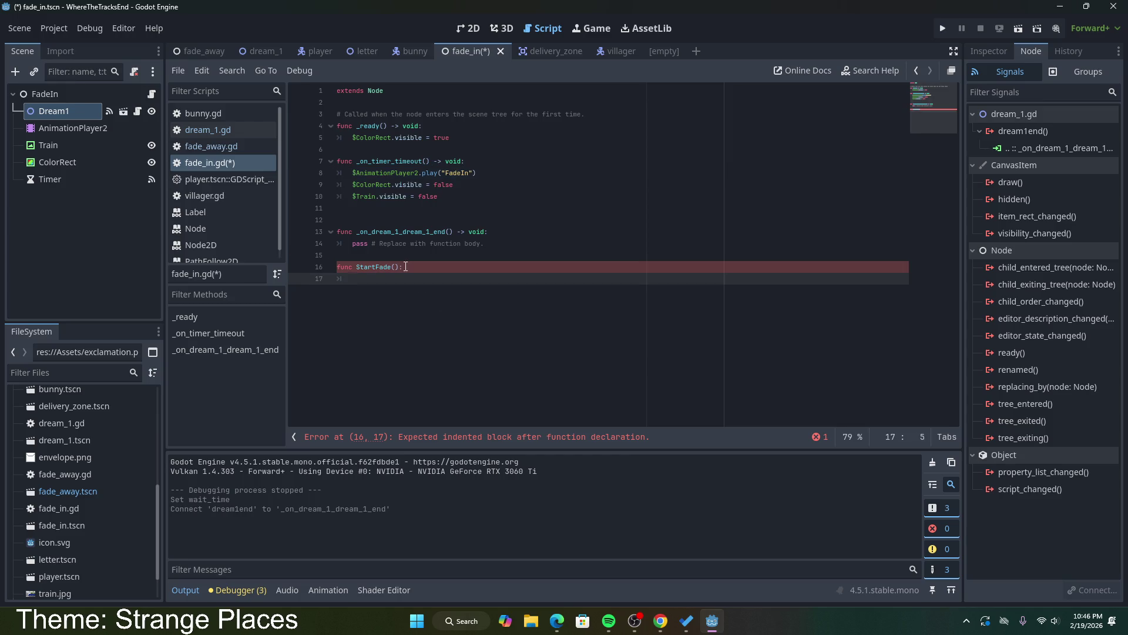
{"action": "key", "text": "ctrl+v"}
{"action": "left_click", "coordinate": [457, 306]}
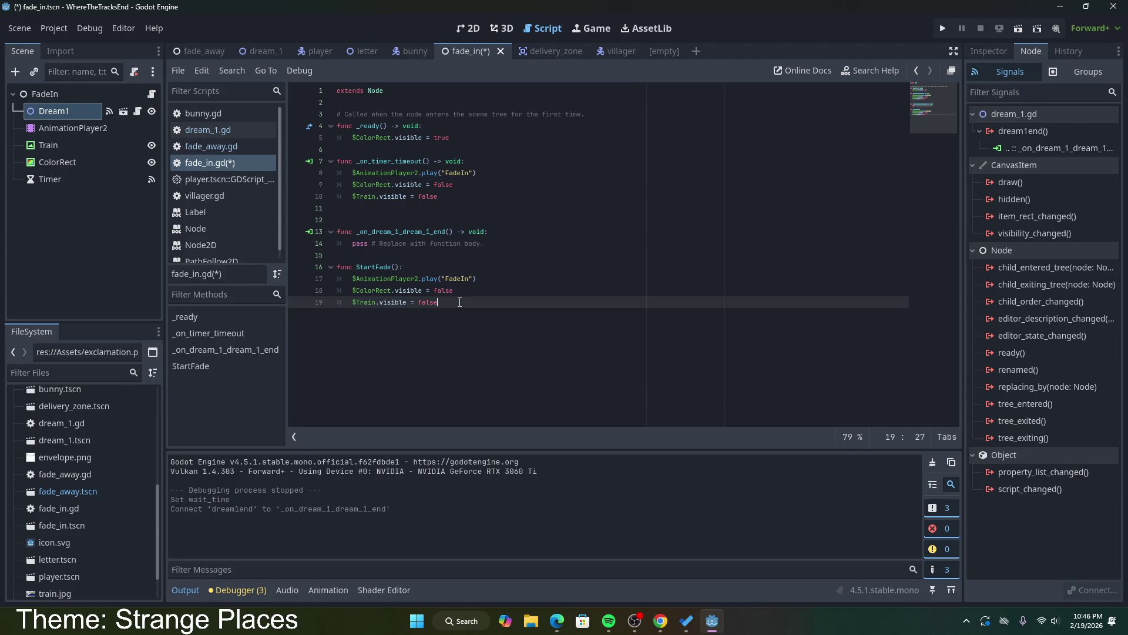
{"action": "key", "text": "ctrl+s"}
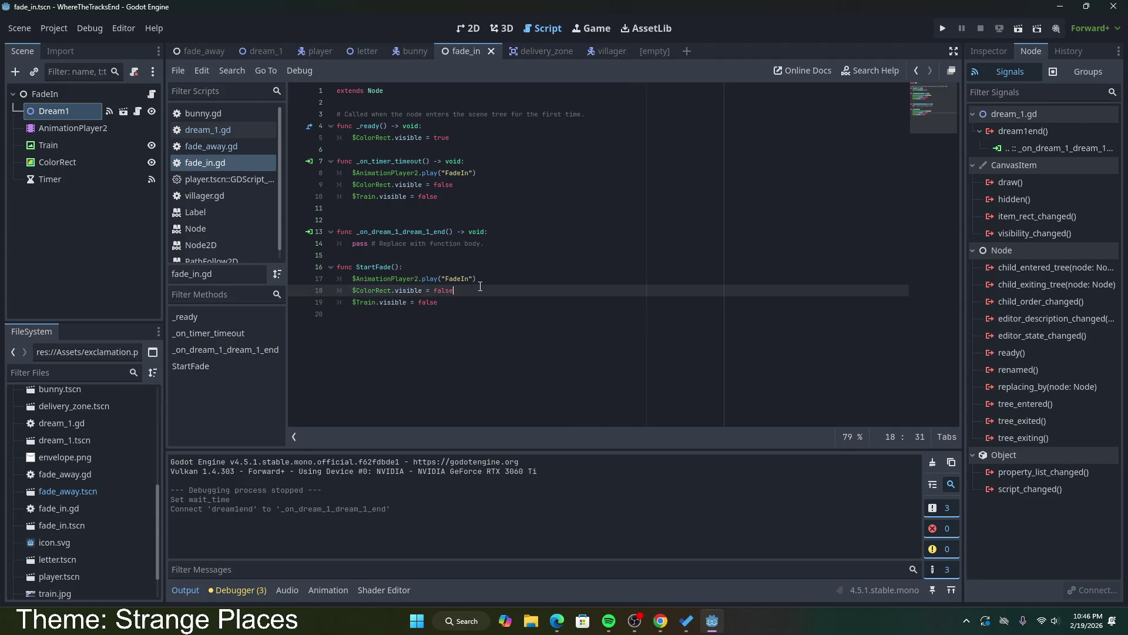
Step: Look over the new StartFade function's body lines
{"action": "left_click_drag", "start_coordinate": [477, 279], "coordinate": [376, 279]}
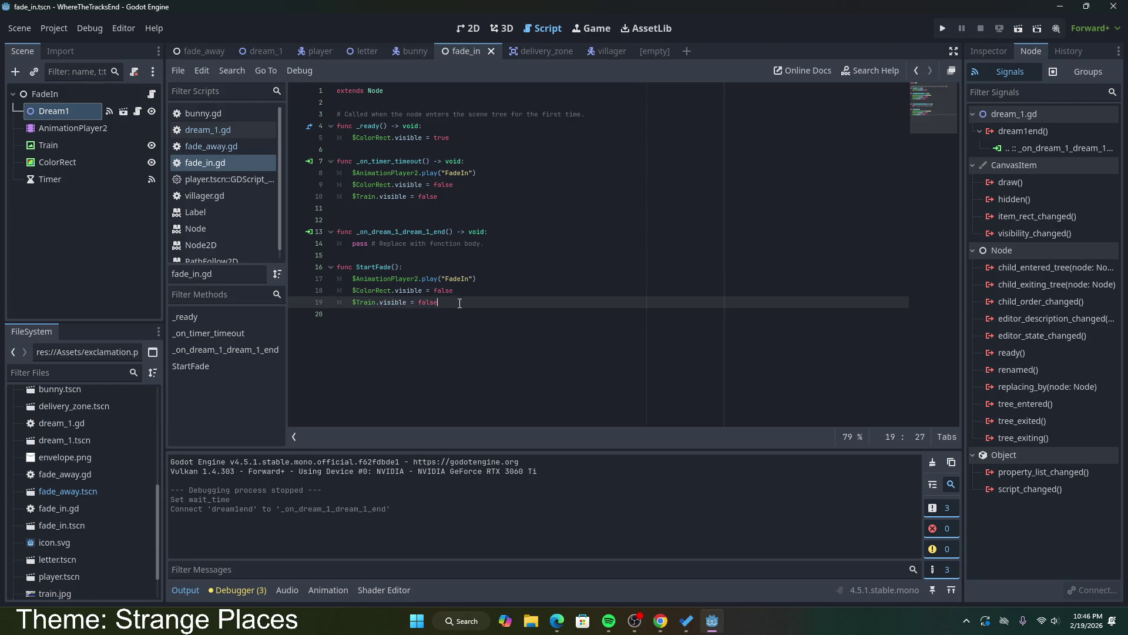
{"action": "left_click_drag", "start_coordinate": [439, 303], "coordinate": [339, 278]}
{"action": "left_click", "coordinate": [462, 301]}
{"action": "left_click_drag", "start_coordinate": [441, 302], "coordinate": [308, 266]}
Step: Rename the StartFade function to NextDream
{"action": "left_click_drag", "start_coordinate": [441, 302], "coordinate": [308, 266]}
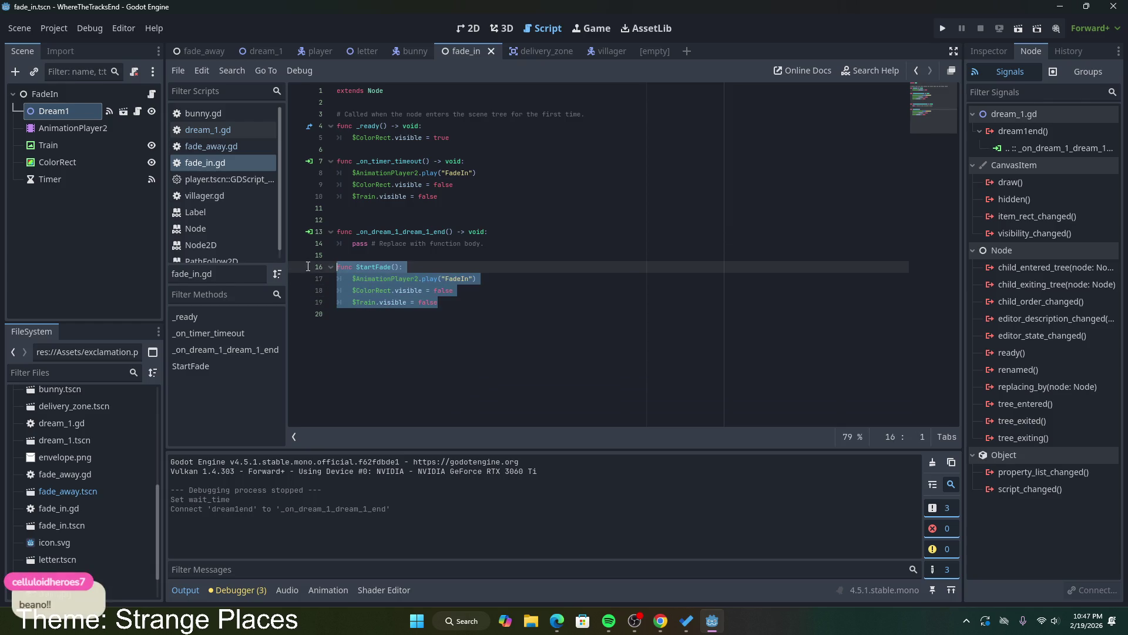
{"action": "left_click", "coordinate": [433, 302]}
{"action": "left_click_drag", "start_coordinate": [453, 304], "coordinate": [358, 277]}
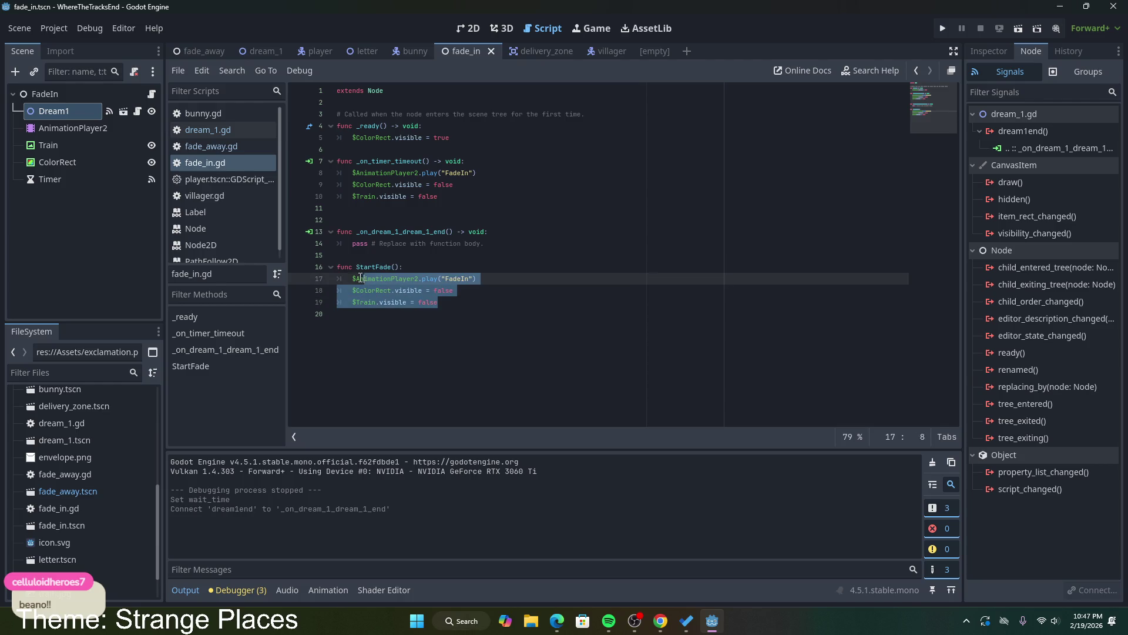
{"action": "double_click", "coordinate": [372, 267]}
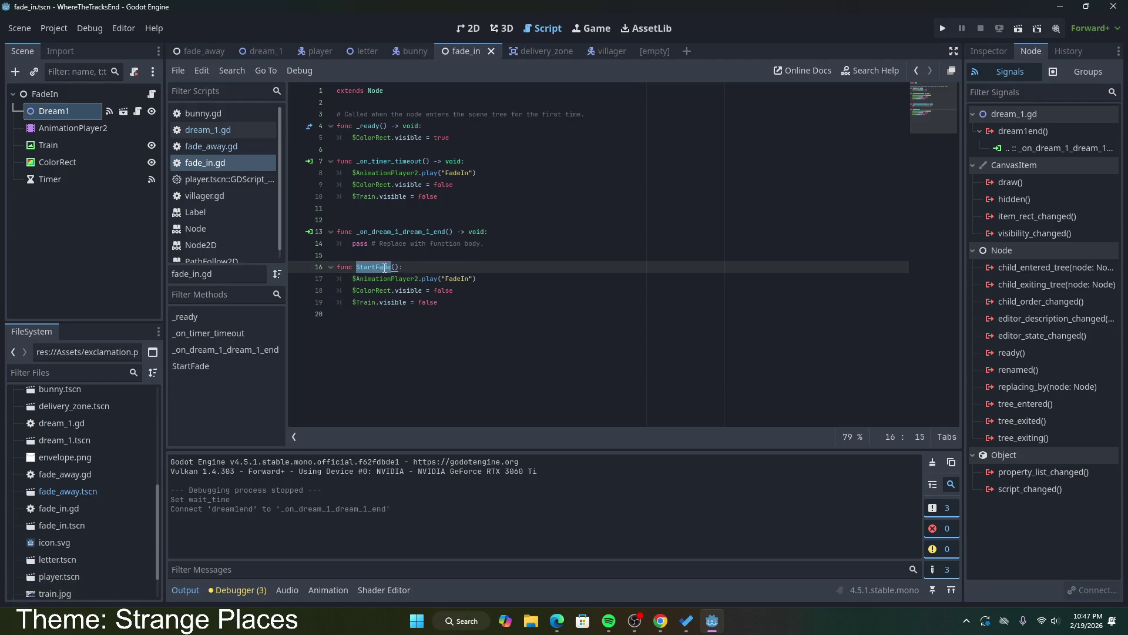
{"action": "left_click", "coordinate": [388, 246]}
{"action": "double_click", "coordinate": [373, 266]}
{"action": "left_click", "coordinate": [373, 266]}
{"action": "double_click", "coordinate": [373, 266]}
{"action": "type", "text": "NextDream"}
Step: Replace the handler's pass line with a NextDream() call and save
{"action": "mouse_move", "coordinate": [488, 232]}
{"action": "left_mouse_down"}
{"action": "mouse_move", "coordinate": [470, 242]}
{"action": "mouse_move", "coordinate": [482, 243]}
{"action": "mouse_move", "coordinate": [355, 243]}
{"action": "left_mouse_up"}
{"action": "type", "text": "NextDream)("}
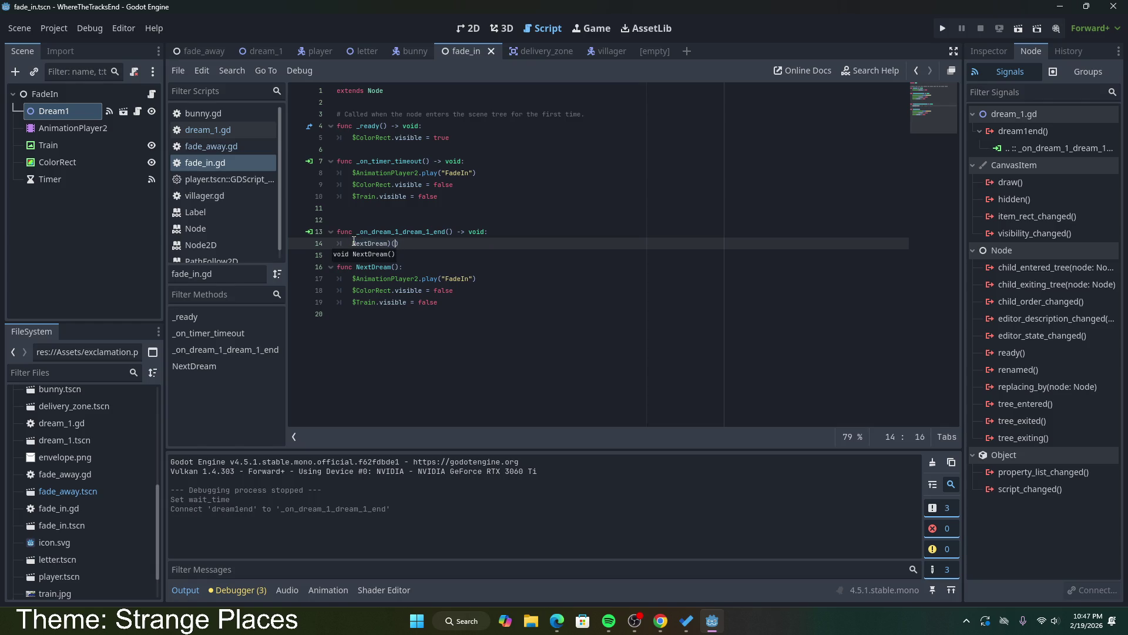
{"action": "key", "text": "BackSpace"}
{"action": "key", "text": "BackSpace"}
{"action": "type", "text": "()"}
{"action": "key", "text": "ctrl+s"}
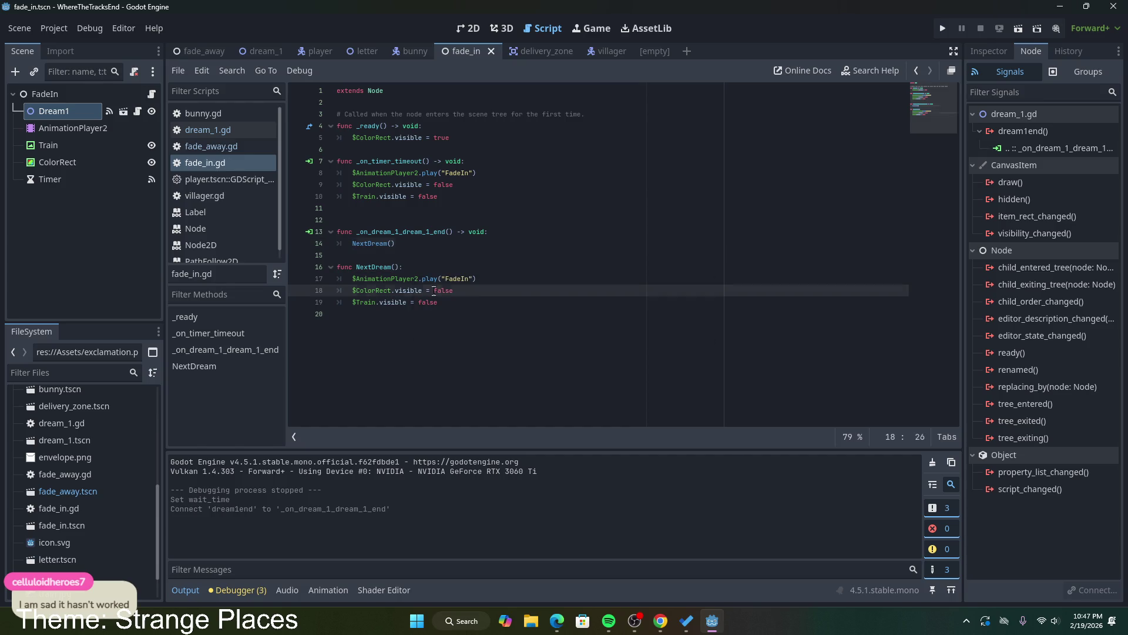
Step: Compare NextDream's body with the timer handler and check the ColorRect node's properties
{"action": "left_click_drag", "start_coordinate": [437, 302], "coordinate": [349, 279]}
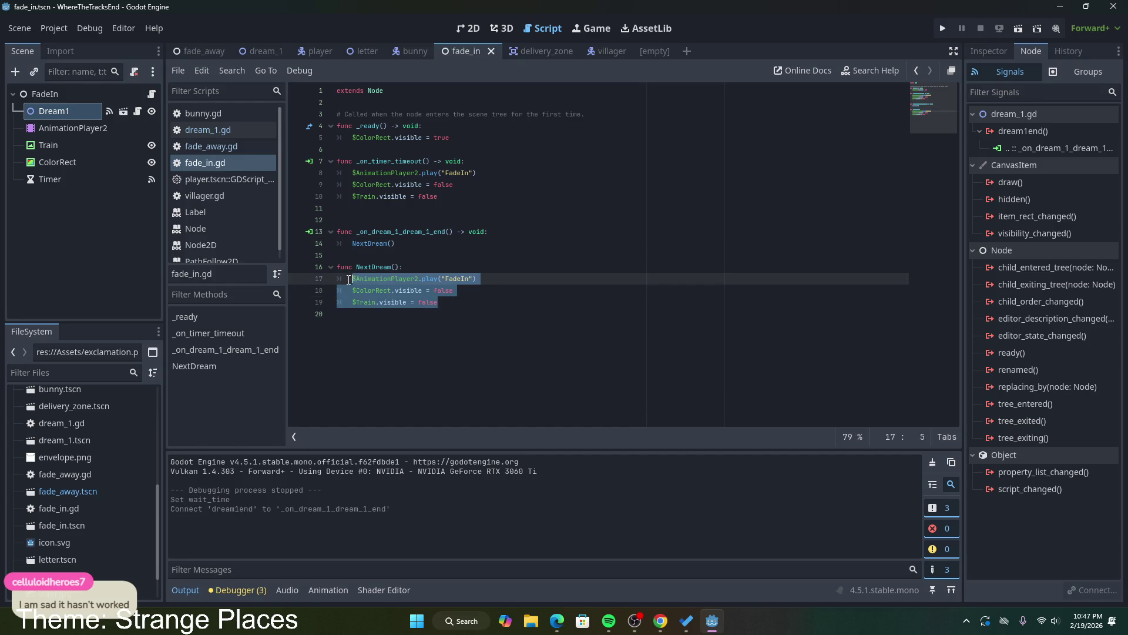
{"action": "double_click", "coordinate": [457, 278]}
{"action": "left_click", "coordinate": [400, 246]}
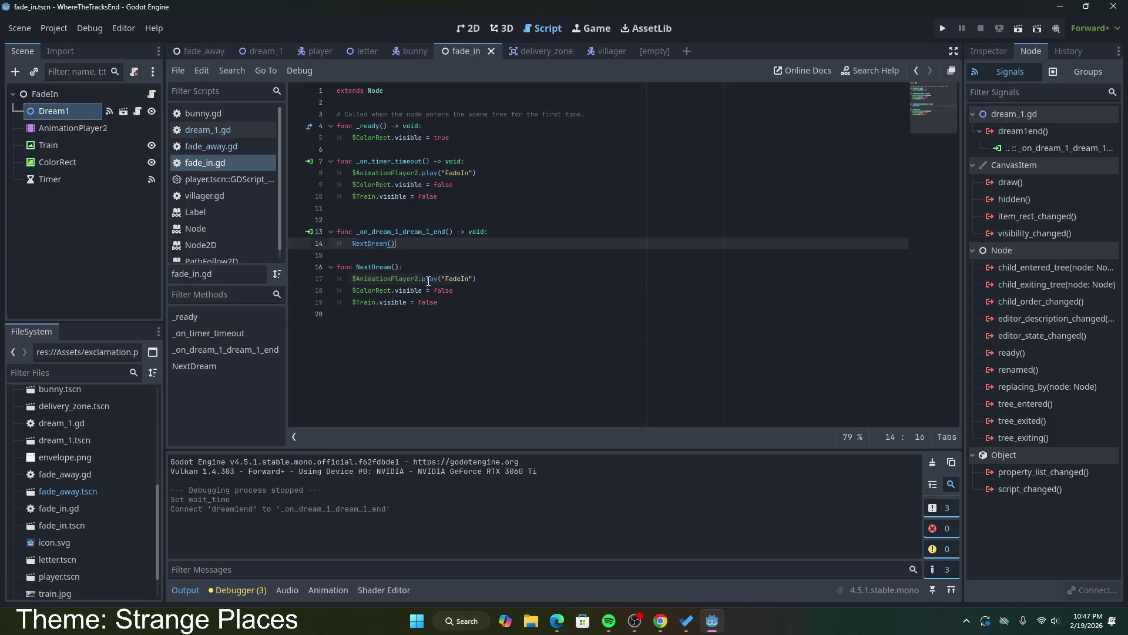
{"action": "double_click", "coordinate": [457, 279]}
{"action": "left_click", "coordinate": [458, 292]}
{"action": "left_click_drag", "start_coordinate": [440, 302], "coordinate": [358, 289]}
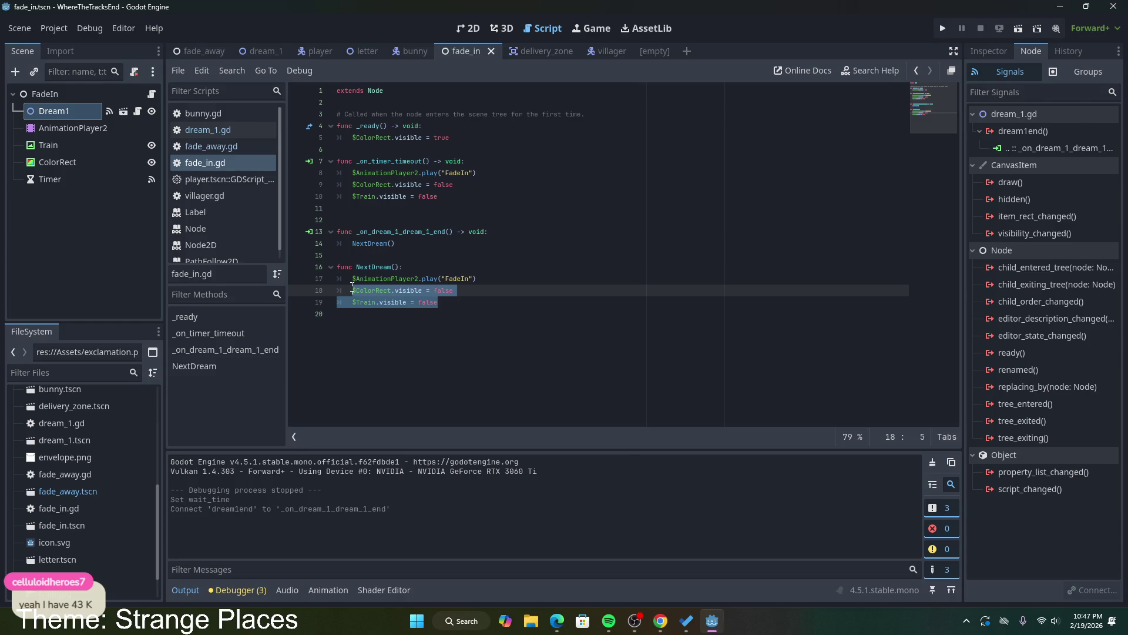
{"action": "left_click", "coordinate": [66, 163]}
{"action": "left_click", "coordinate": [989, 51]}
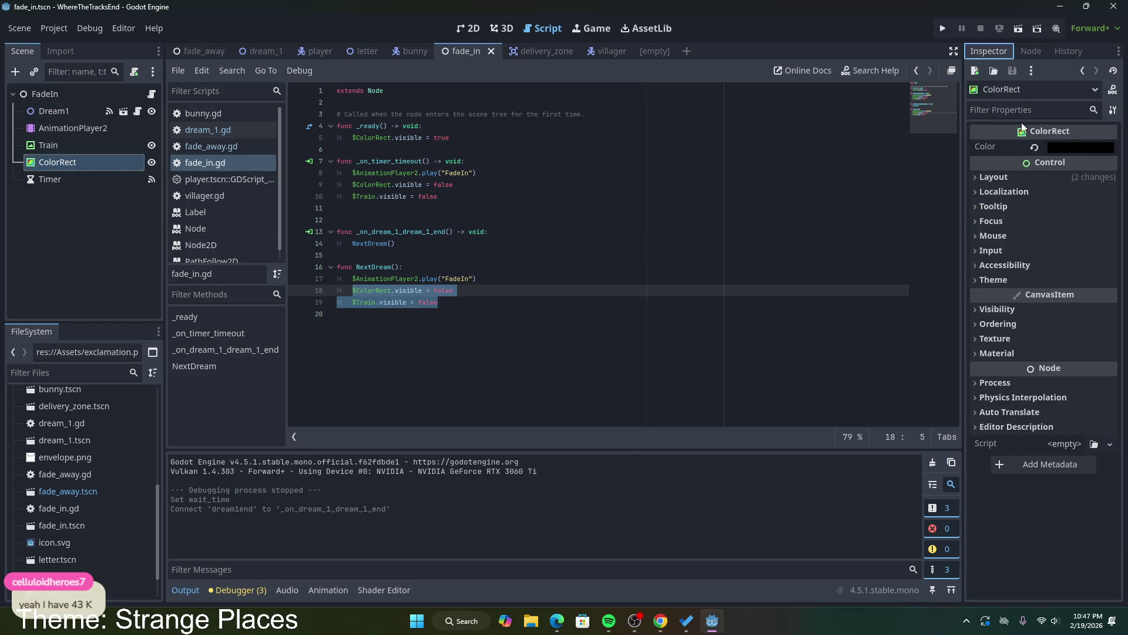
{"action": "left_click", "coordinate": [474, 296]}
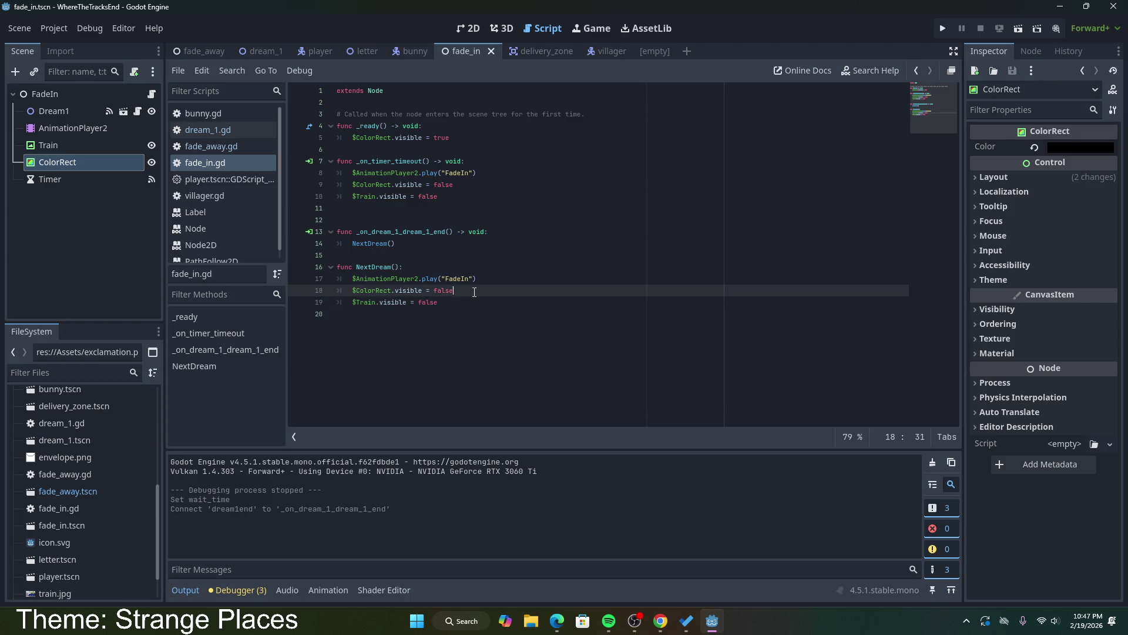
{"action": "left_click", "coordinate": [477, 279]}
{"action": "left_click_drag", "start_coordinate": [467, 195], "coordinate": [315, 172]}
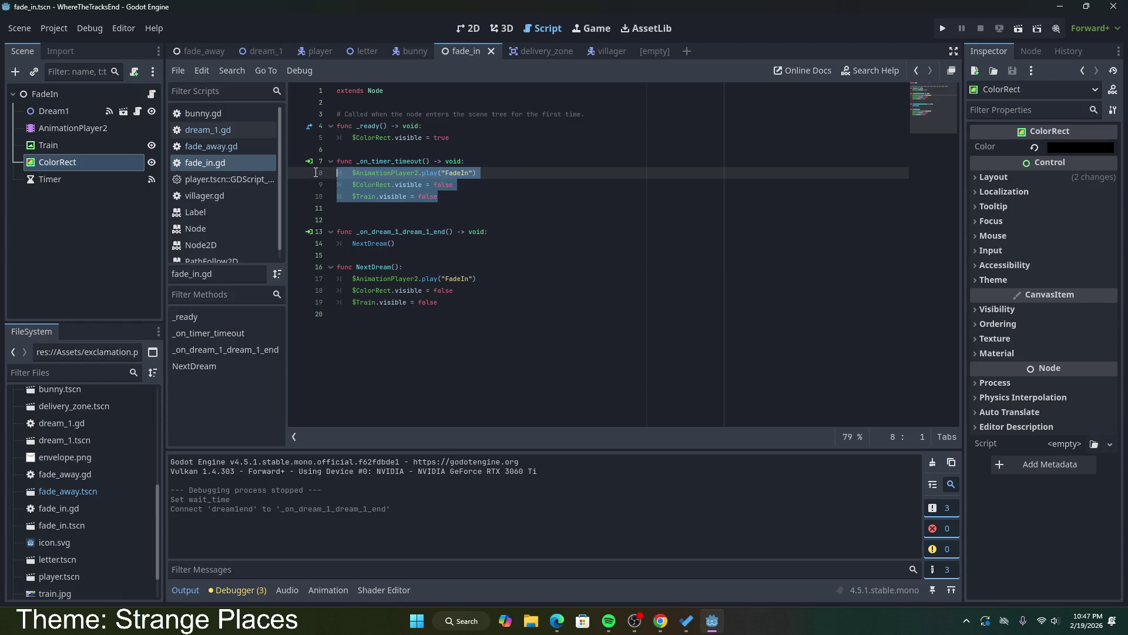
{"action": "left_click", "coordinate": [428, 196]}
{"action": "left_click", "coordinate": [483, 279]}
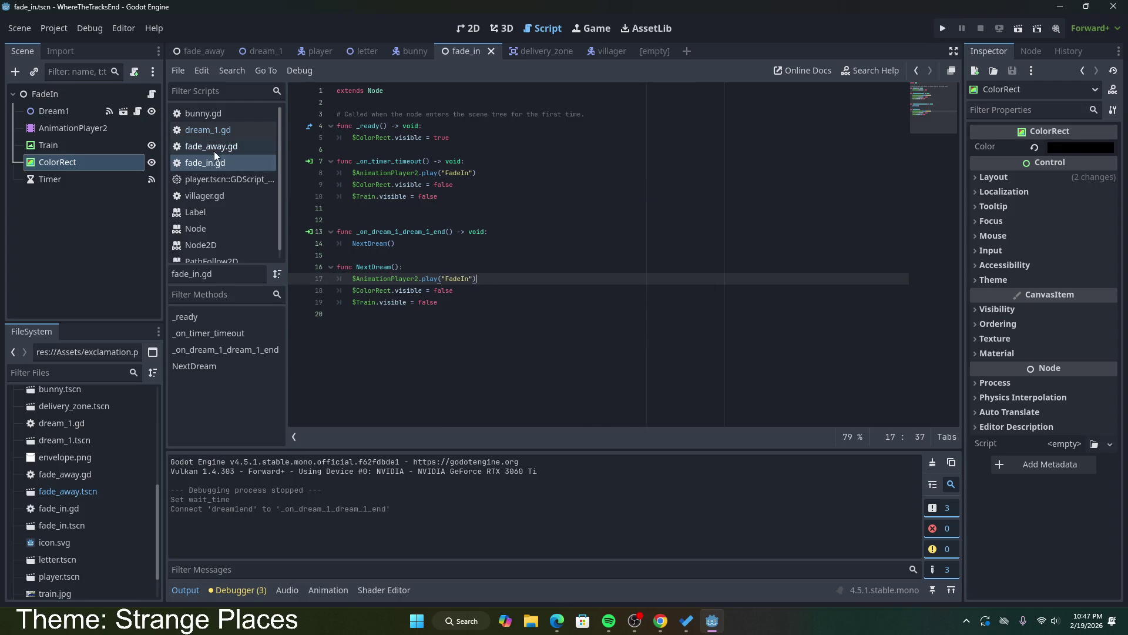
Step: Change $Train.visible to true in NextDream, keep ColorRect.visible false, and save
{"action": "mouse_move", "coordinate": [272, 54]}
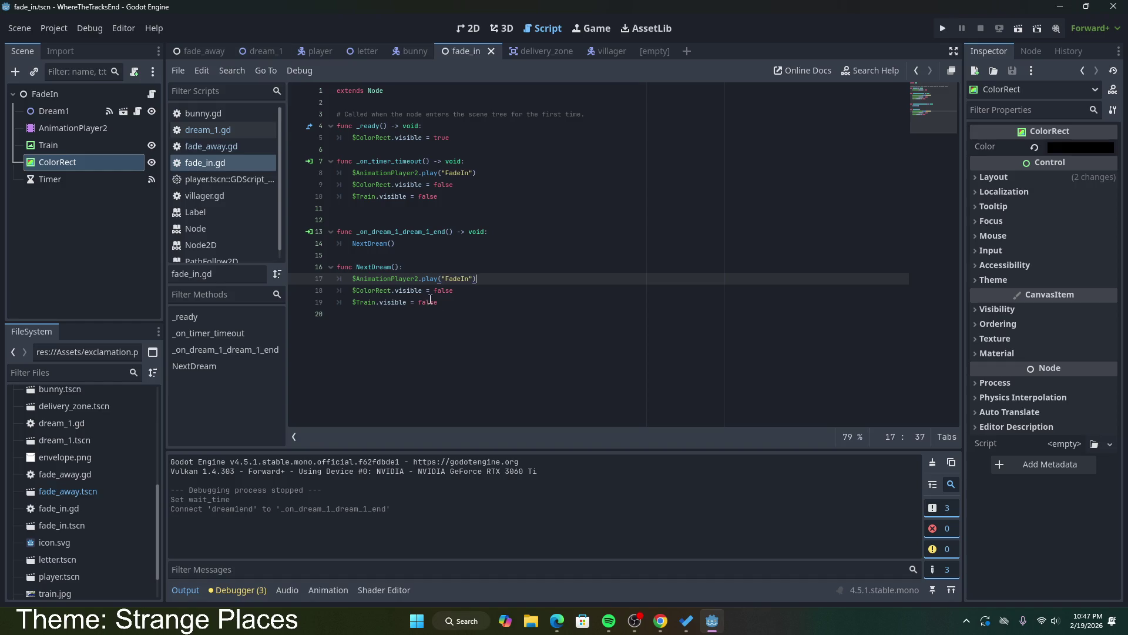
{"action": "left_click", "coordinate": [444, 301]}
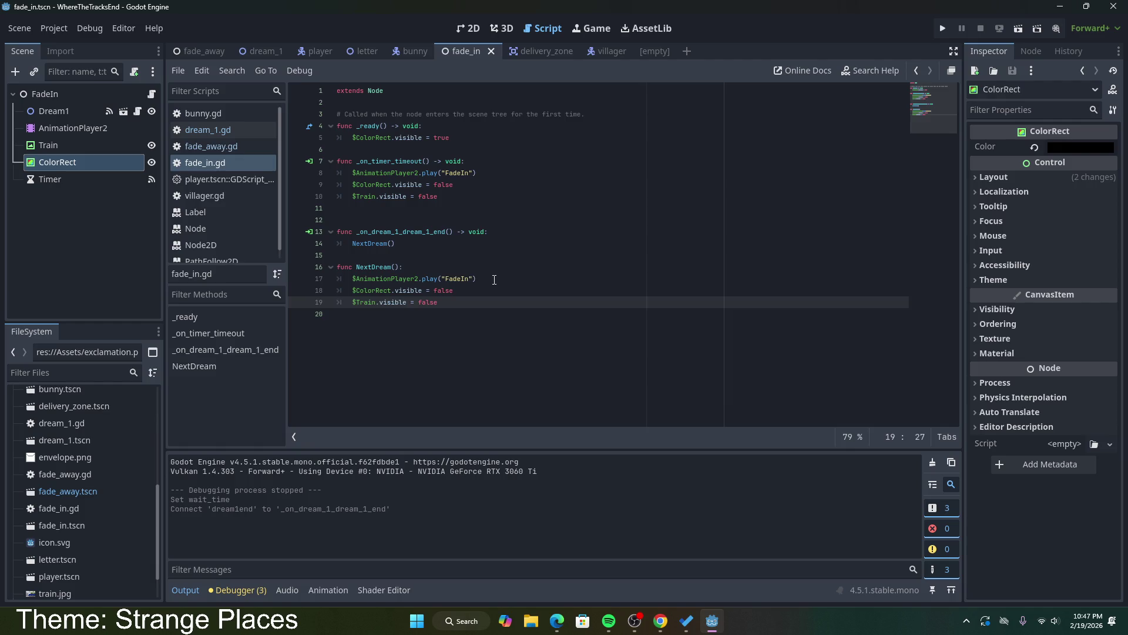
{"action": "left_click_drag", "start_coordinate": [495, 279], "coordinate": [353, 278]}
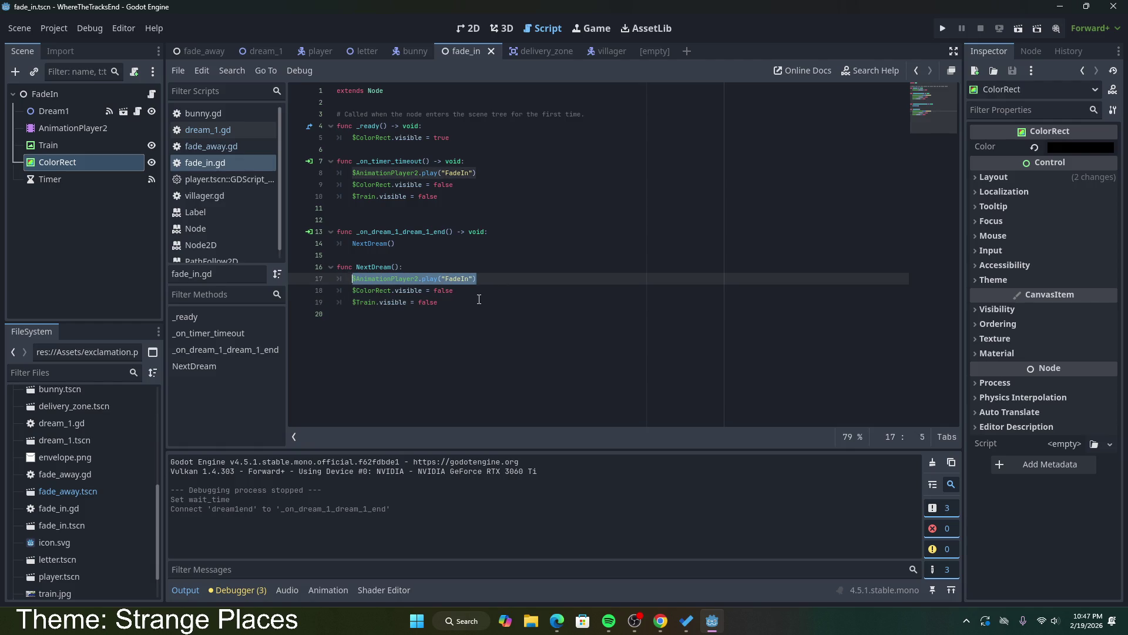
{"action": "double_click", "coordinate": [479, 301]}
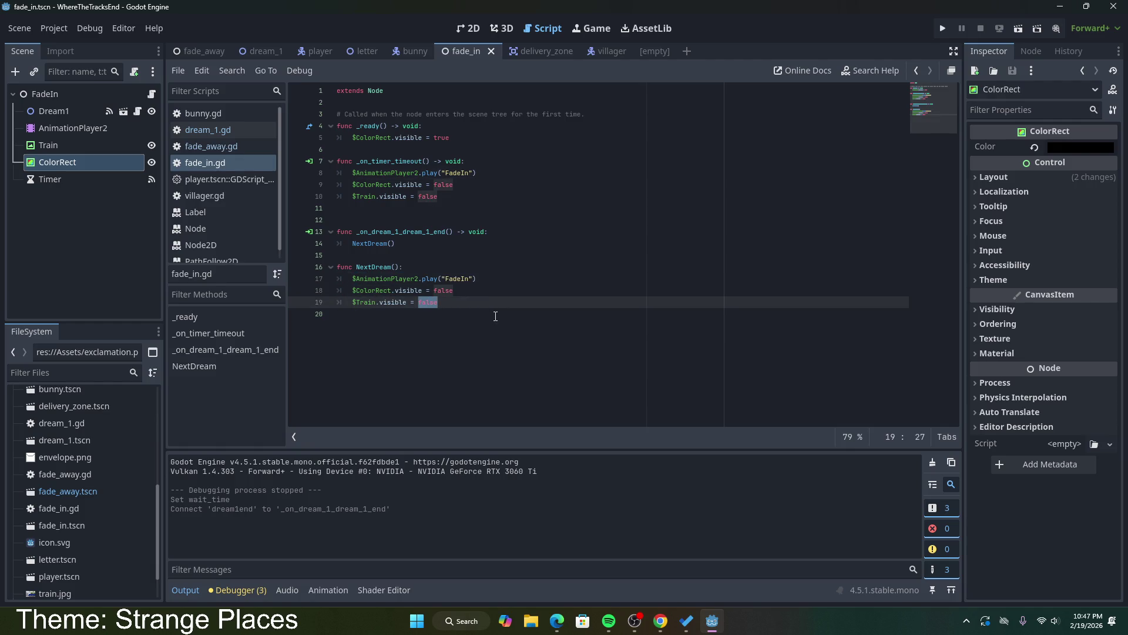
{"action": "type", "text": "true"}
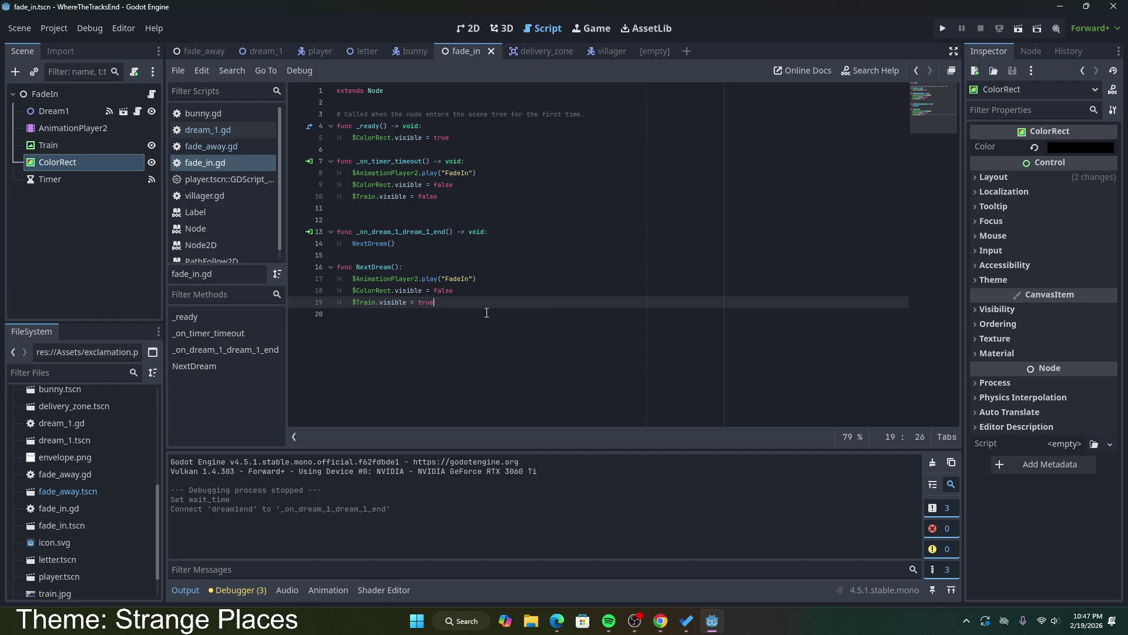
{"action": "double_click", "coordinate": [450, 291]}
{"action": "type", "text": "tru"}
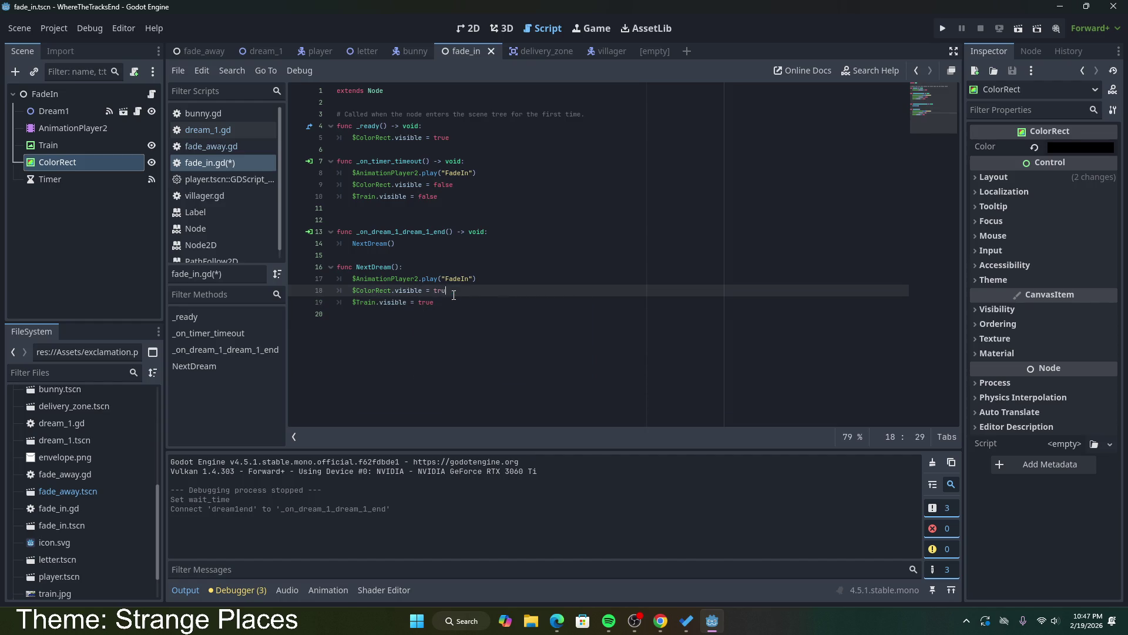
{"action": "key", "text": "ctrl+s"}
{"action": "triple_click", "coordinate": [447, 293]}
{"action": "double_click", "coordinate": [446, 292]}
{"action": "type", "text": "false"}
{"action": "key", "text": "ctrl+s"}
Step: Review the finished NextDream code and its call, then switch to the dream_1 scene
{"action": "left_click", "coordinate": [455, 304]}
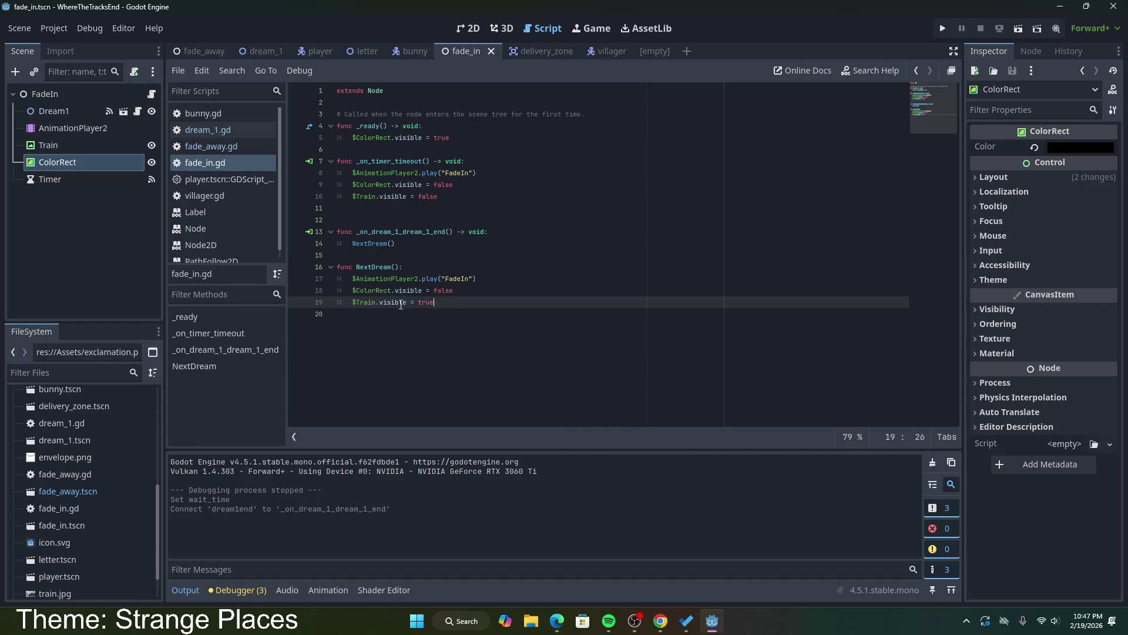
{"action": "key", "text": "shift+Home"}
{"action": "key", "text": "shift+Up"}
{"action": "key", "text": "shift+Up"}
{"action": "key", "text": "shift+Up"}
{"action": "left_click", "coordinate": [436, 291]}
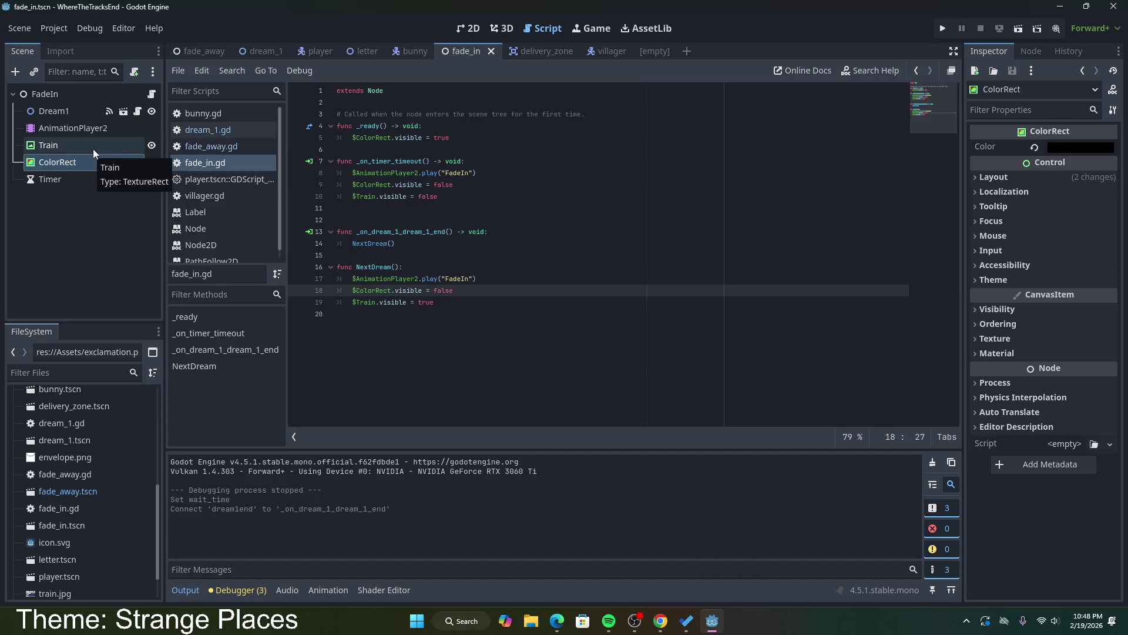
{"action": "left_click", "coordinate": [451, 305]}
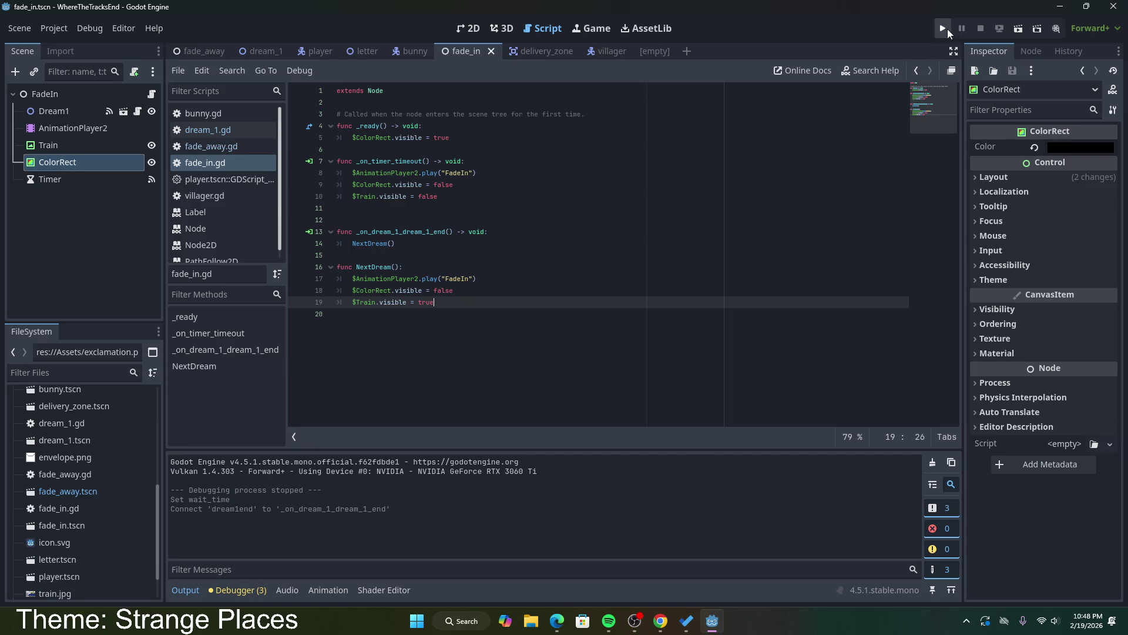
{"action": "left_click_drag", "start_coordinate": [396, 243], "coordinate": [352, 243]}
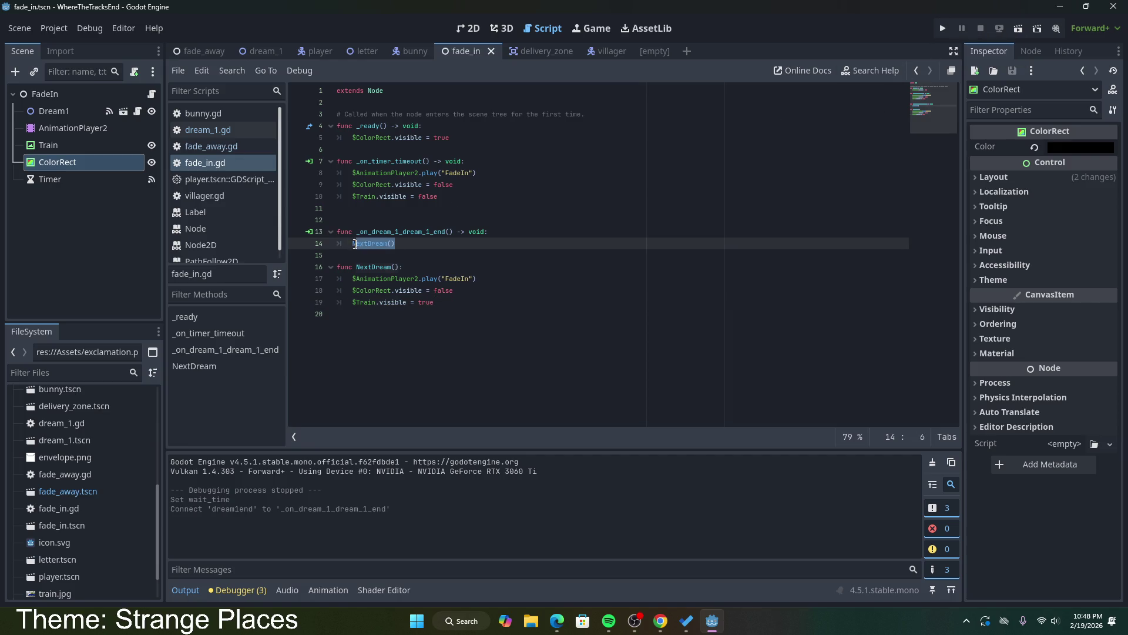
{"action": "left_click", "coordinate": [462, 138]}
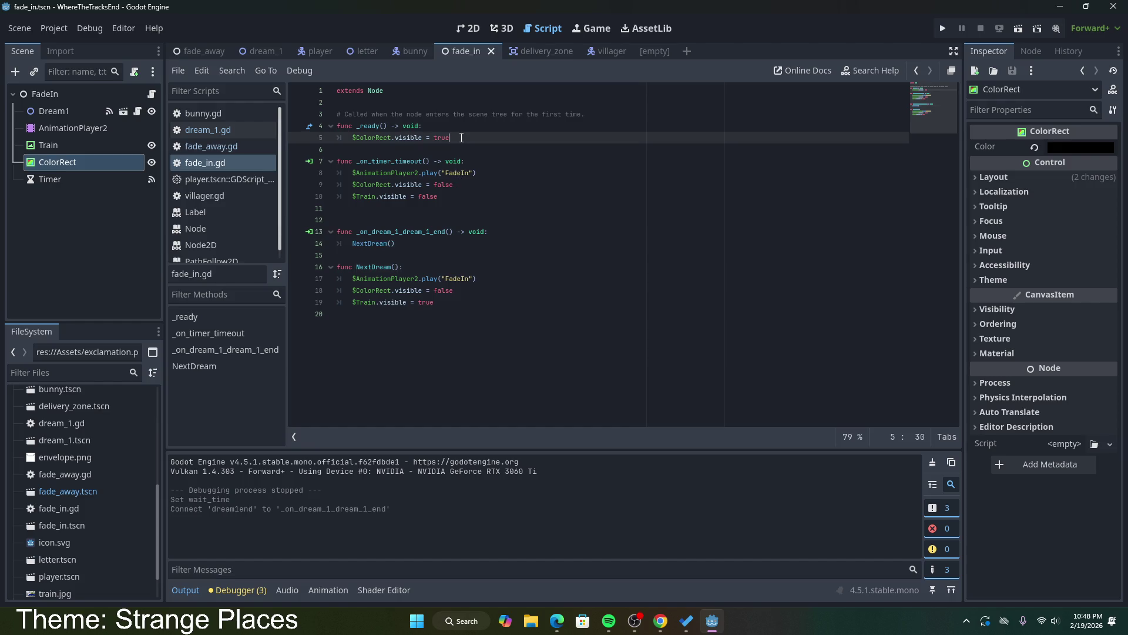
{"action": "left_click_drag", "start_coordinate": [448, 197], "coordinate": [434, 174]}
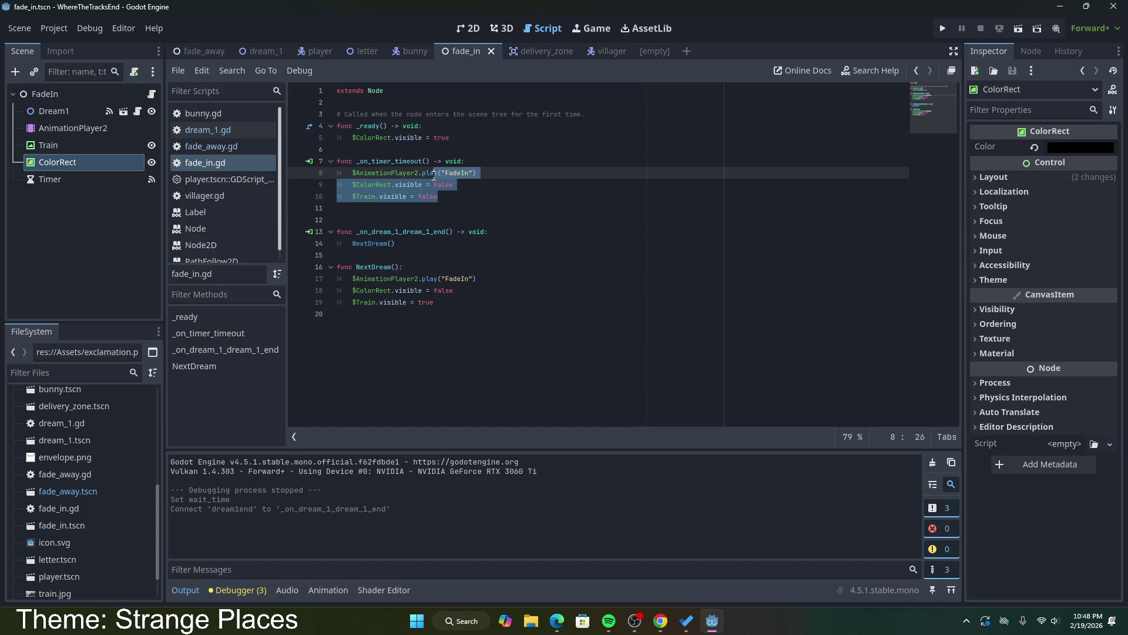
{"action": "left_click", "coordinate": [462, 184]}
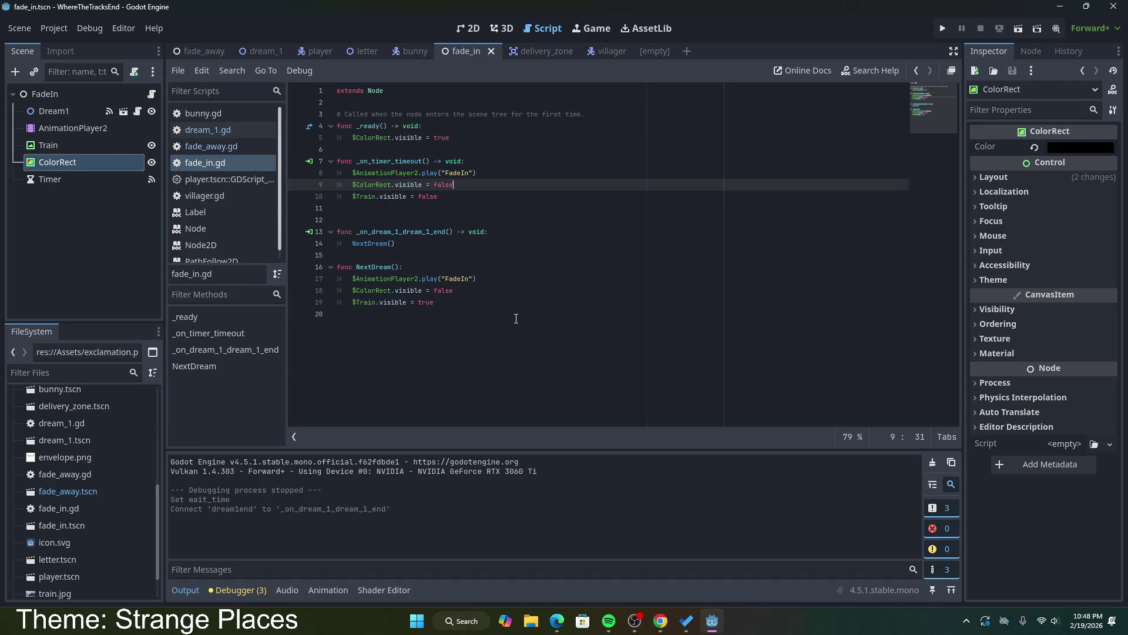
{"action": "left_click", "coordinate": [455, 302]}
{"action": "left_click", "coordinate": [260, 51]}
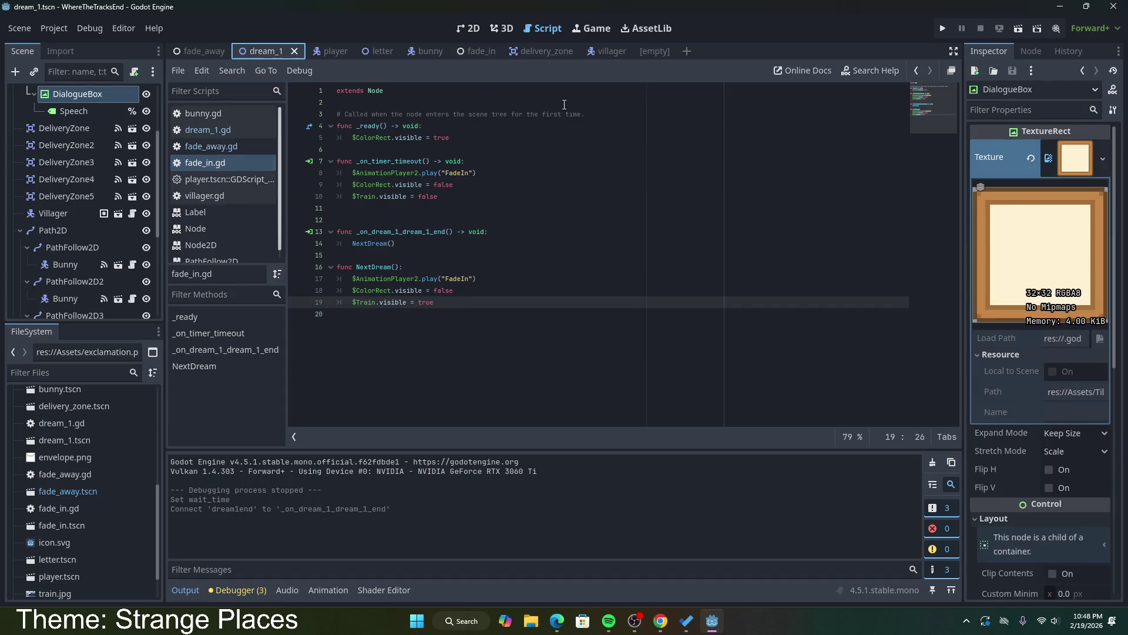
Step: Run dream_1 and walk the postman around the village to the villagers with the arrow keys
{"action": "left_click", "coordinate": [1019, 28]}
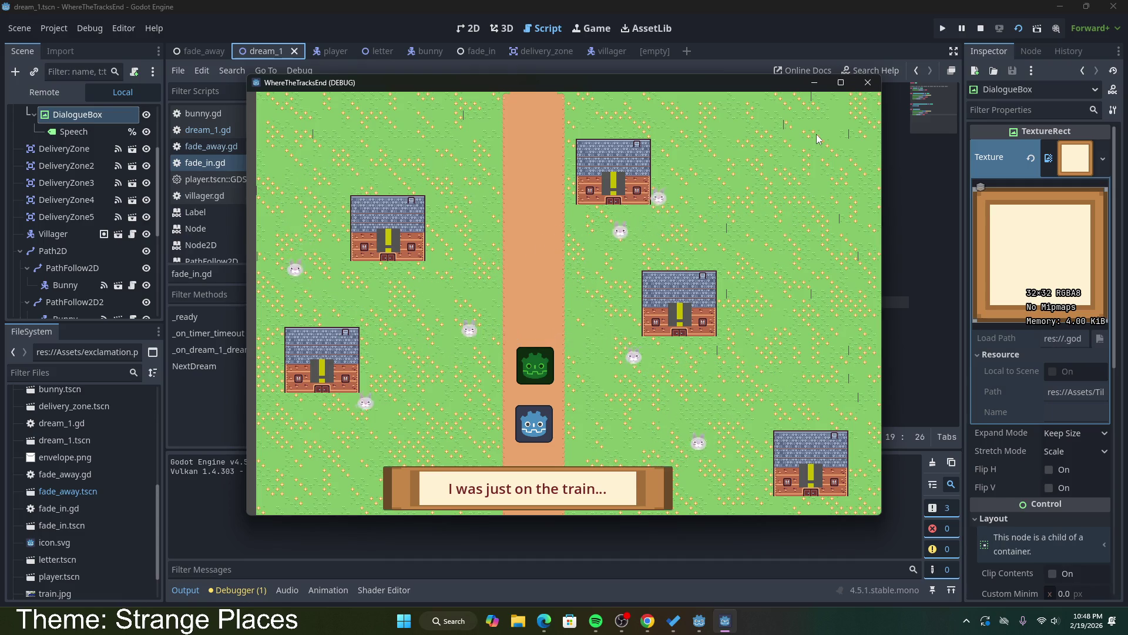
{"action": "key", "text": "Left"}
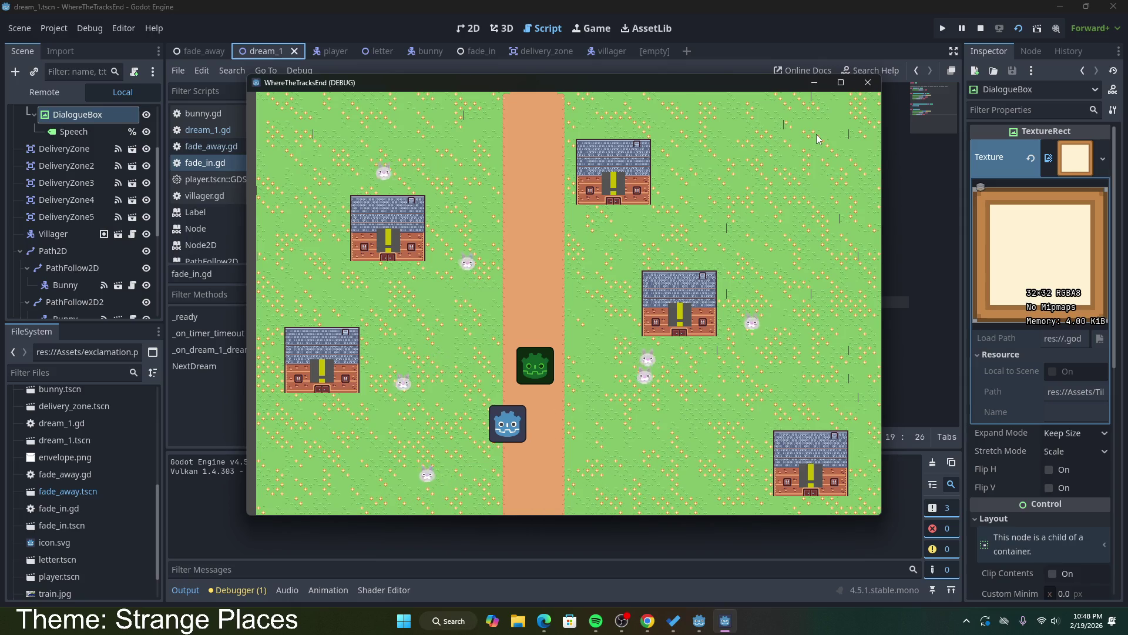
{"action": "key", "text": "Left"}
{"action": "key", "text": "Up"}
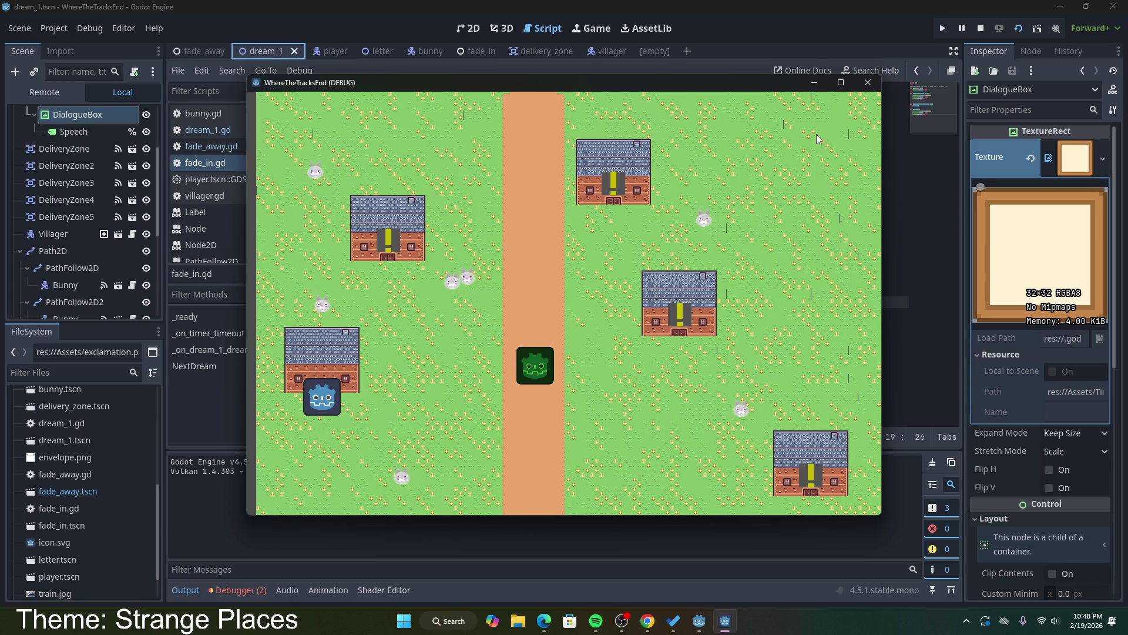
{"action": "key", "text": "Right"}
{"action": "key", "text": "Left"}
{"action": "key", "text": "Left"}
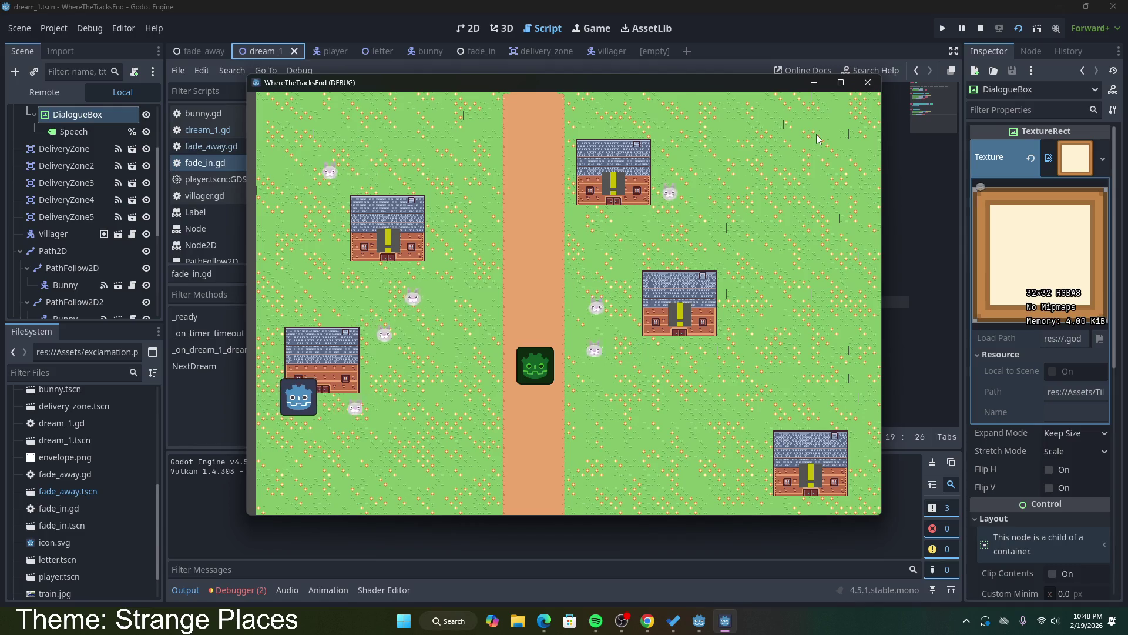
{"action": "key", "text": "Up"}
{"action": "key", "text": "Right"}
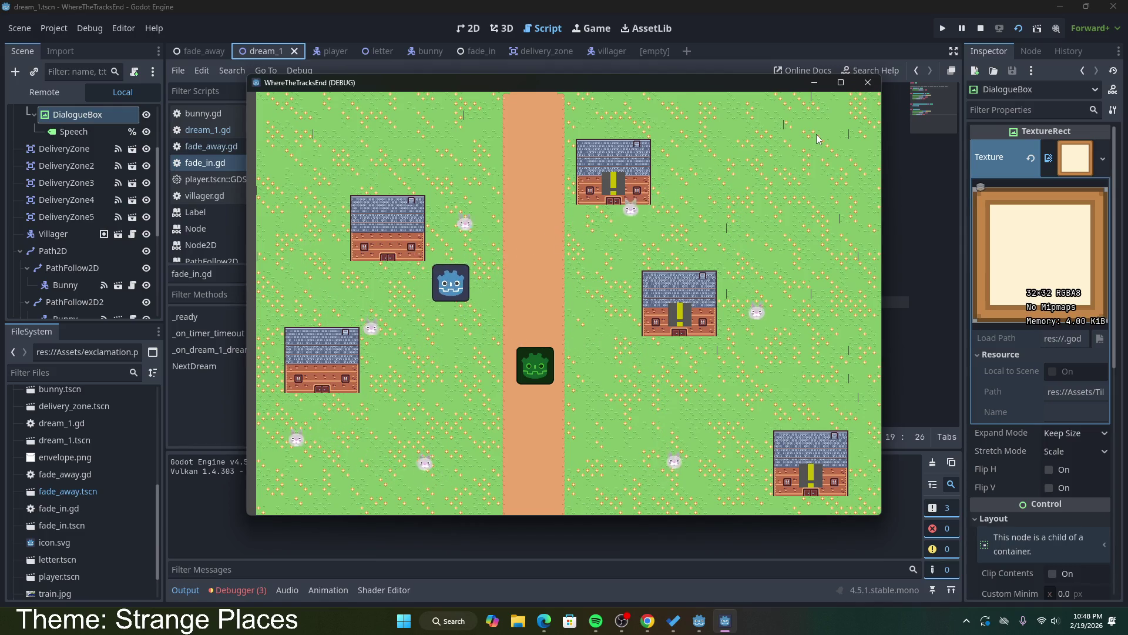
{"action": "key", "text": "Up"}
{"action": "key", "text": "Left"}
{"action": "key", "text": "Down"}
{"action": "key", "text": "Right"}
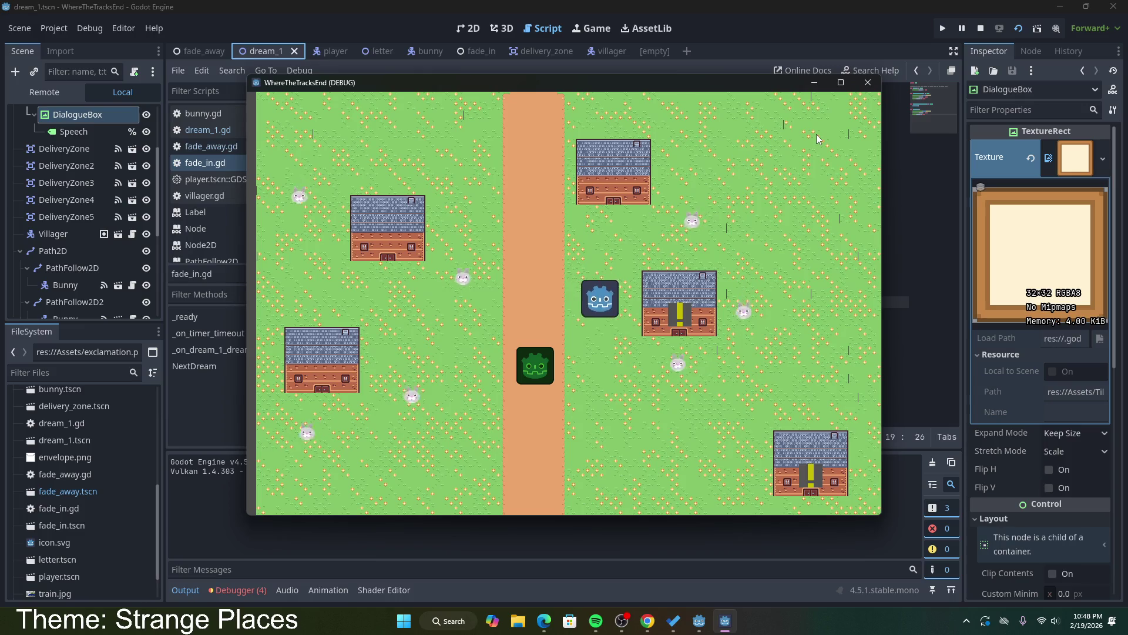
{"action": "key", "text": "Down"}
{"action": "key", "text": "Right"}
{"action": "key", "text": "Up"}
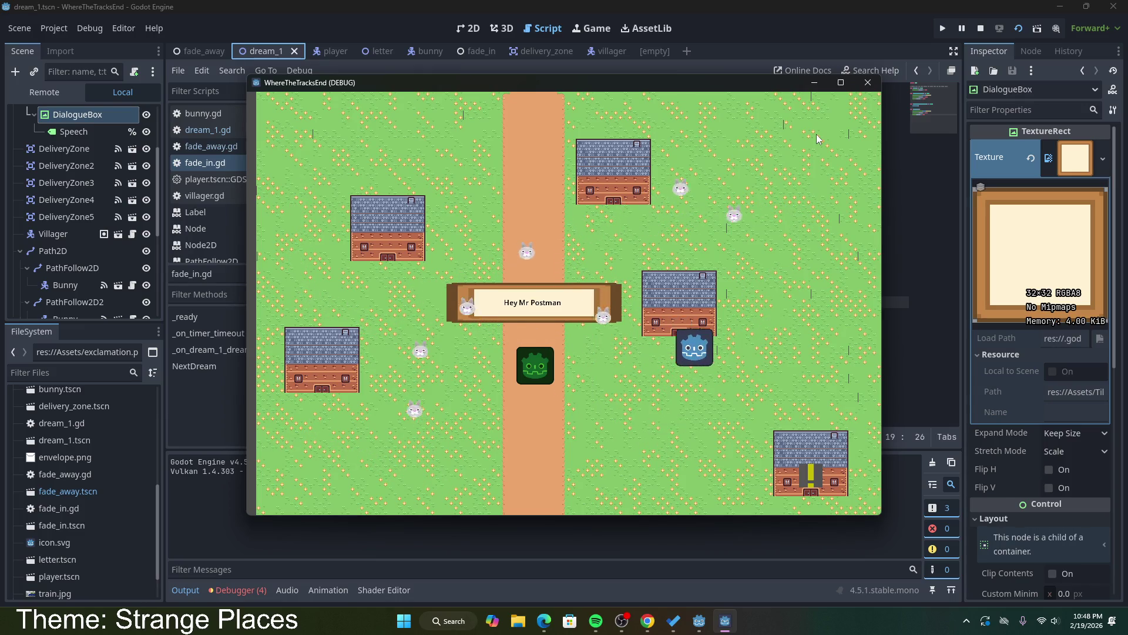
{"action": "key", "text": "Down"}
{"action": "key", "text": "Right"}
{"action": "key", "text": "Up"}
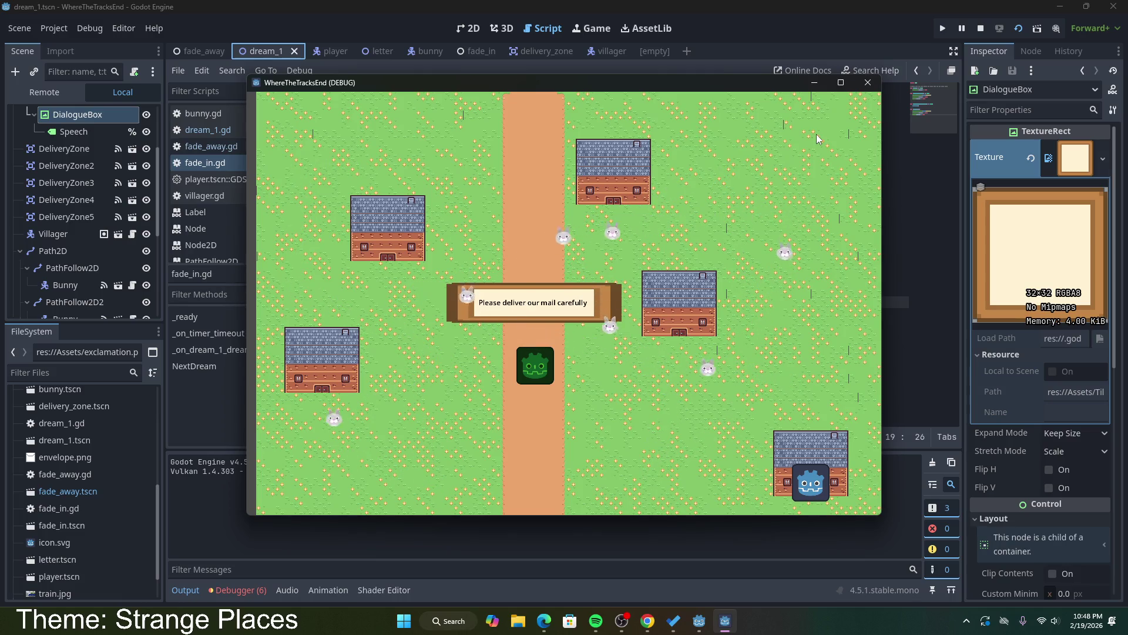
{"action": "key", "text": "Left"}
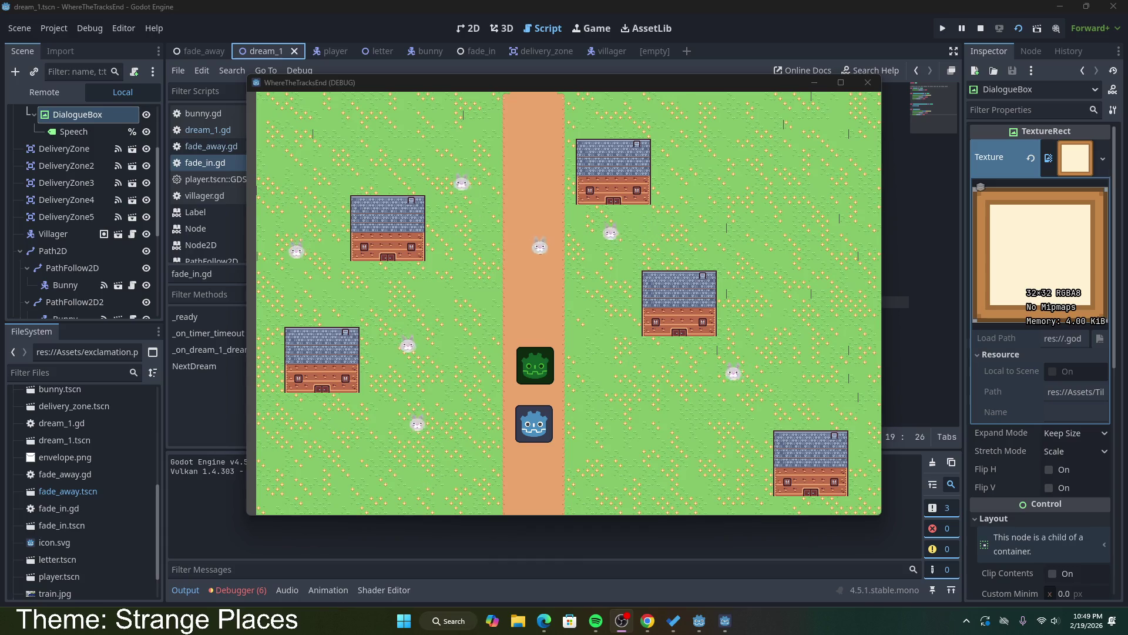
{"action": "left_click", "coordinate": [1105, 157]}
Step: Inspect the six errors and stack trace in the Debugger, then return to the output log
{"action": "left_click", "coordinate": [612, 170]}
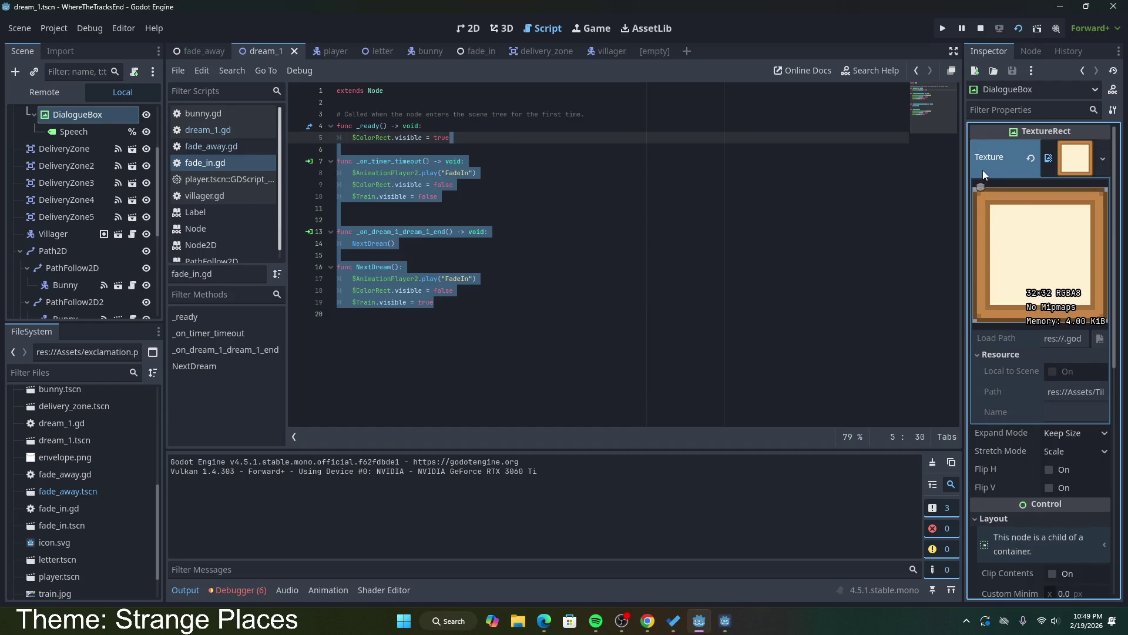
{"action": "left_click", "coordinate": [1049, 165]}
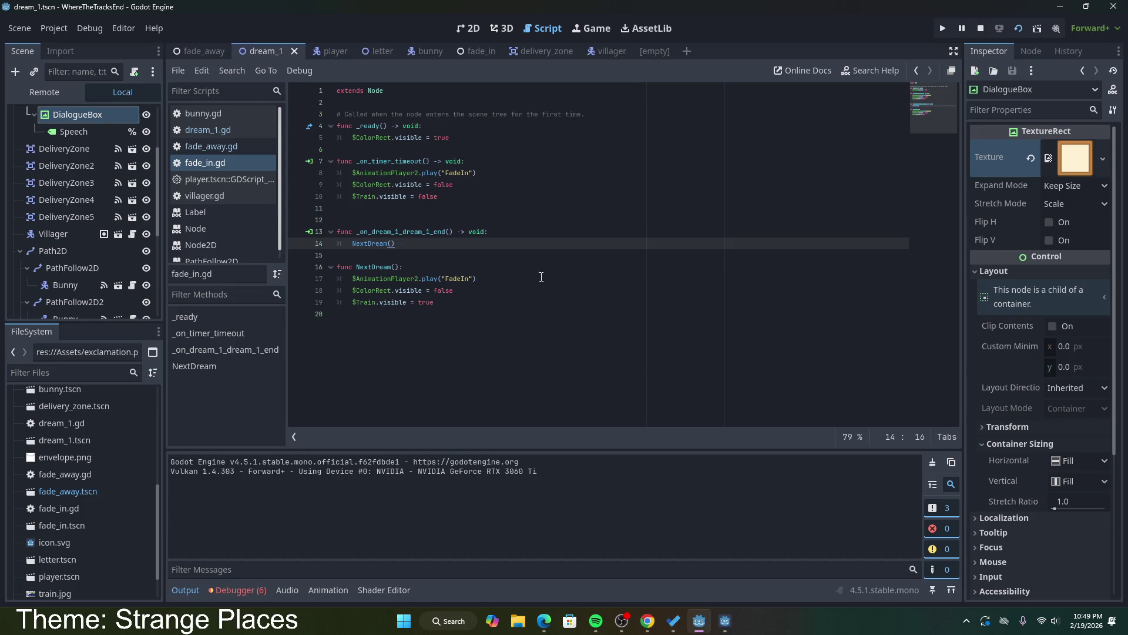
{"action": "left_click", "coordinate": [496, 283]}
{"action": "left_click_drag", "start_coordinate": [485, 306], "coordinate": [348, 315]}
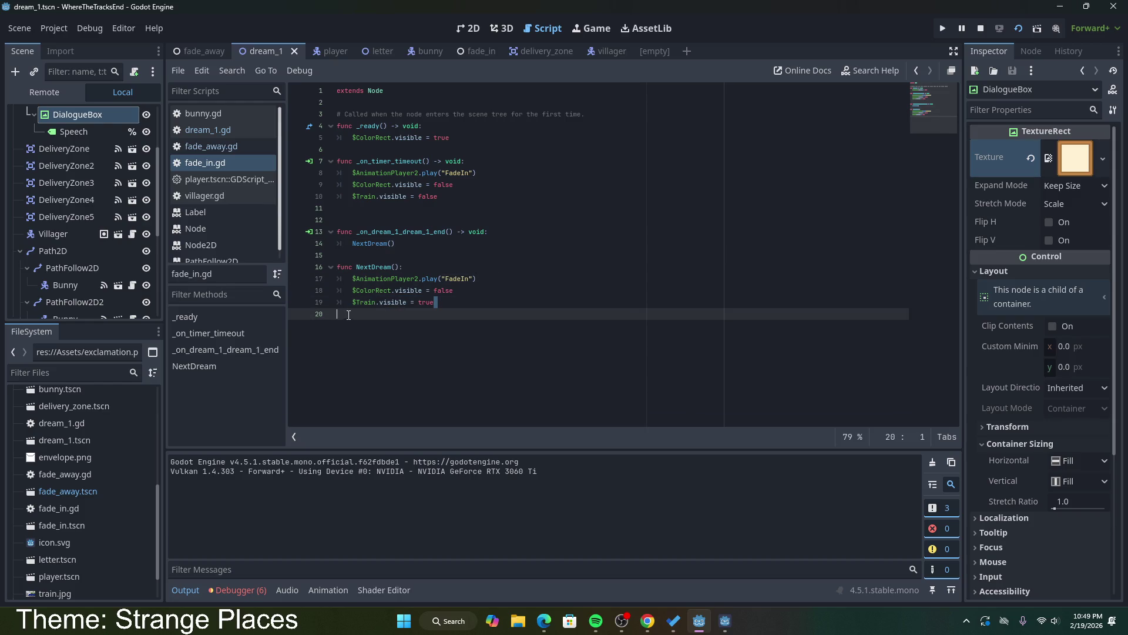
{"action": "left_click", "coordinate": [242, 590]}
{"action": "left_click", "coordinate": [252, 444]}
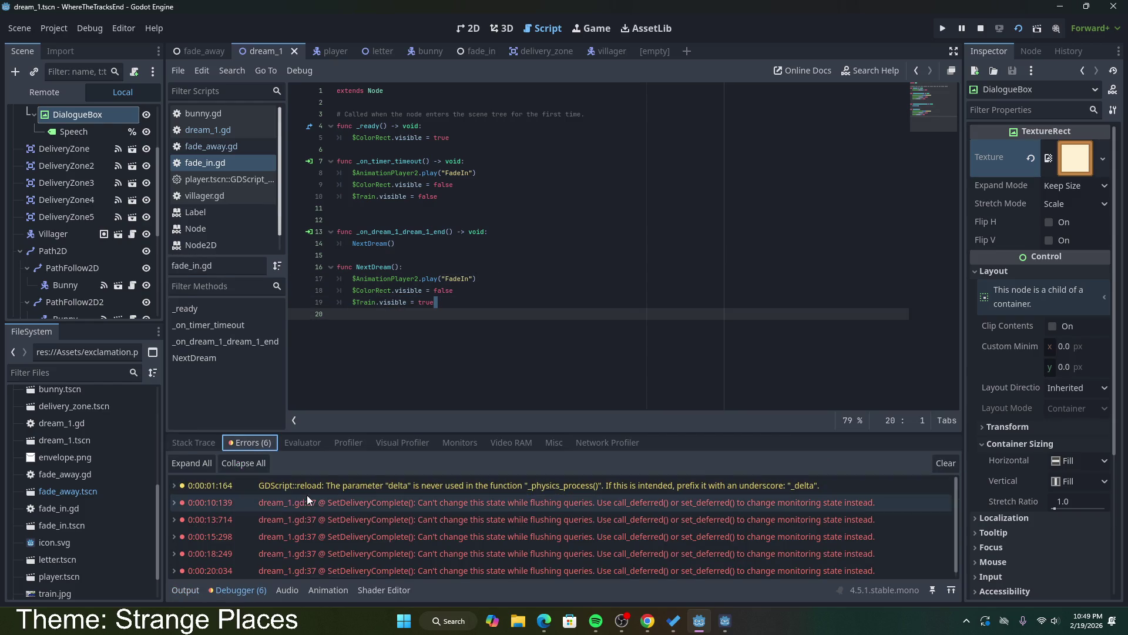
{"action": "mouse_move", "coordinate": [436, 509]}
{"action": "left_click", "coordinate": [194, 443]}
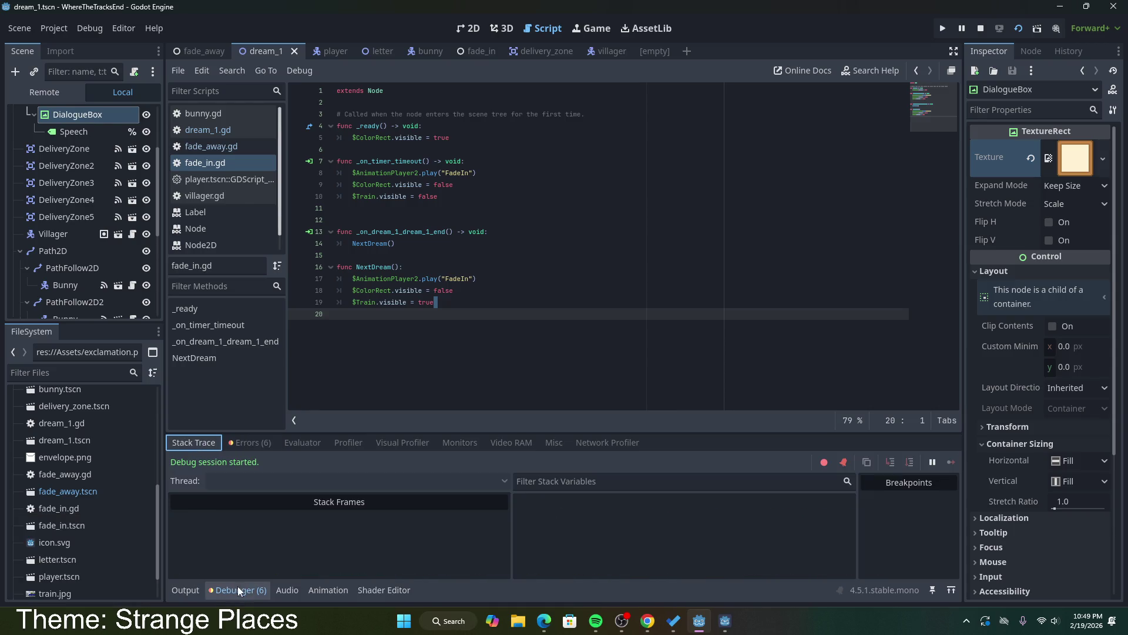
{"action": "left_click", "coordinate": [185, 591]}
Step: Review the NextDream function in fade_in.gd and stop the running game
{"action": "left_click", "coordinate": [466, 278]}
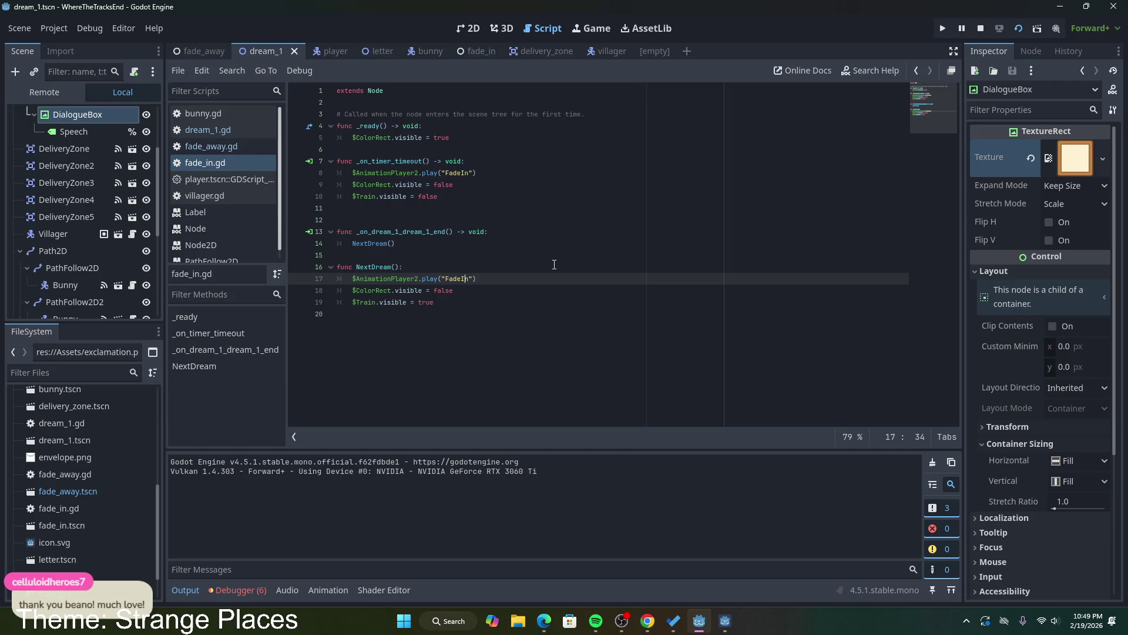
{"action": "left_click", "coordinate": [507, 285]}
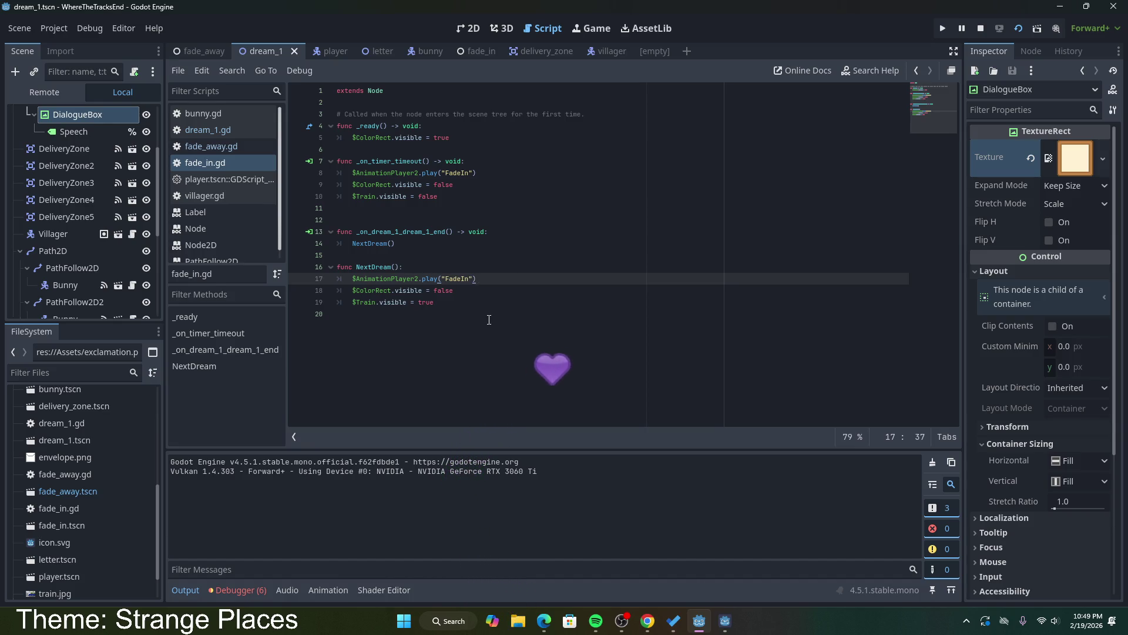
{"action": "mouse_move", "coordinate": [438, 302]}
{"action": "left_mouse_down"}
{"action": "mouse_move", "coordinate": [382, 301]}
{"action": "mouse_move", "coordinate": [337, 272]}
{"action": "left_mouse_up"}
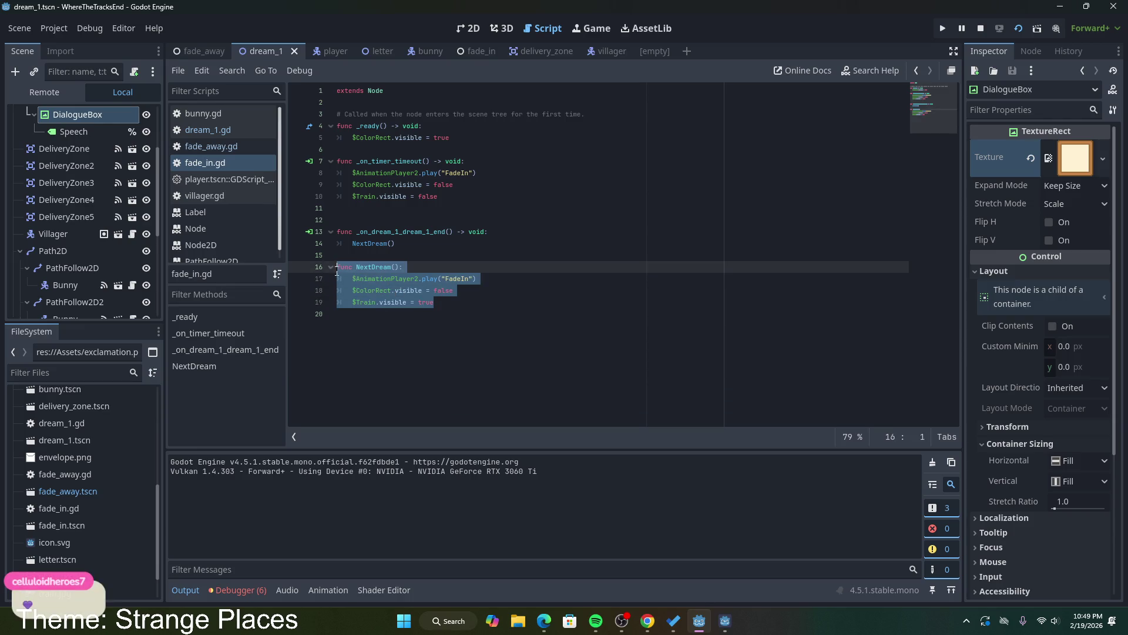
{"action": "left_click_drag", "start_coordinate": [446, 316], "coordinate": [357, 279]}
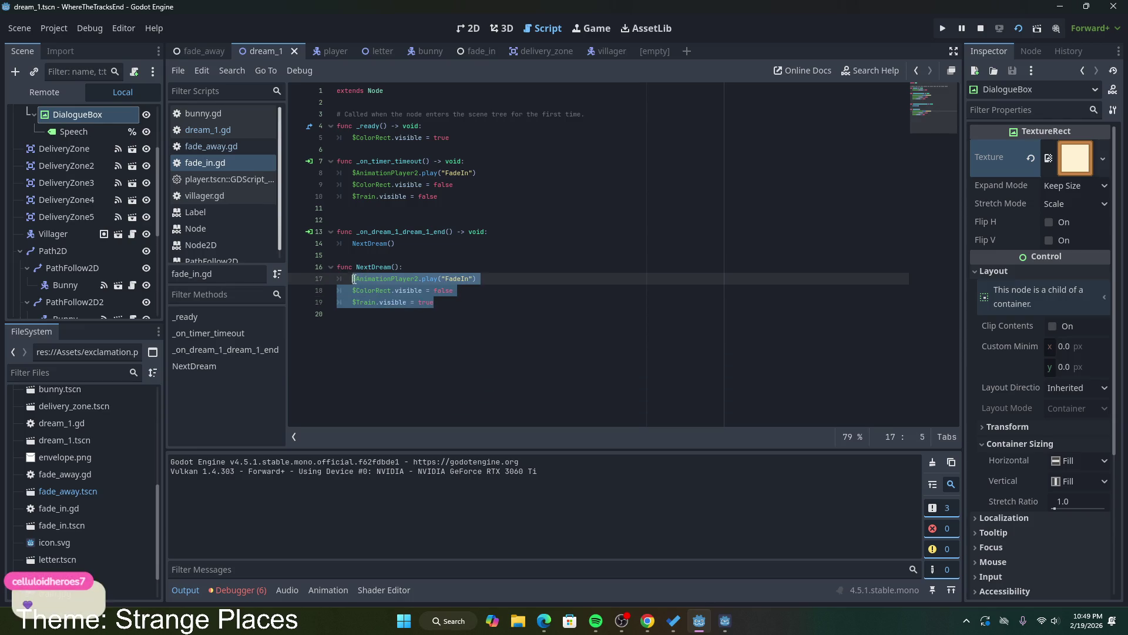
{"action": "left_click", "coordinate": [419, 294]}
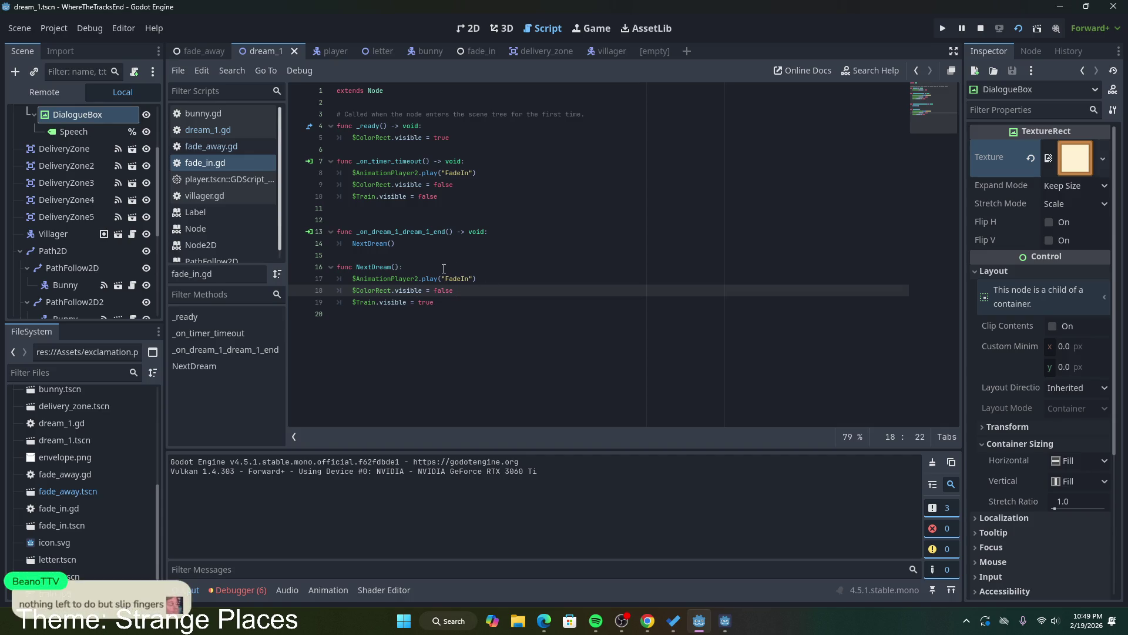
{"action": "left_click_drag", "start_coordinate": [532, 315], "coordinate": [332, 267]}
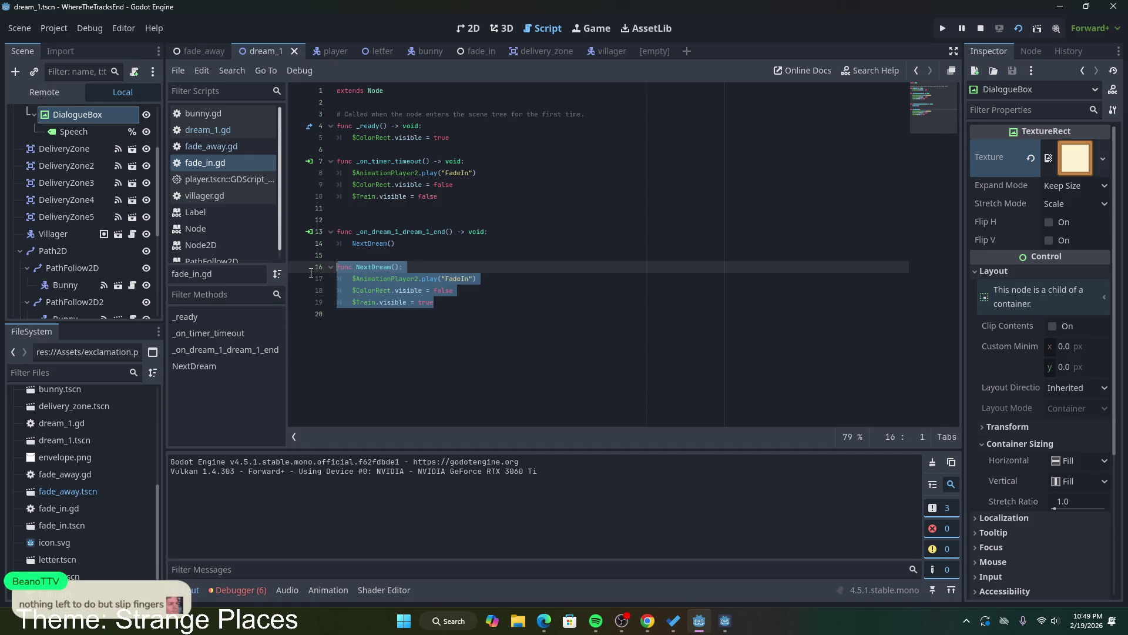
{"action": "left_click", "coordinate": [483, 294]}
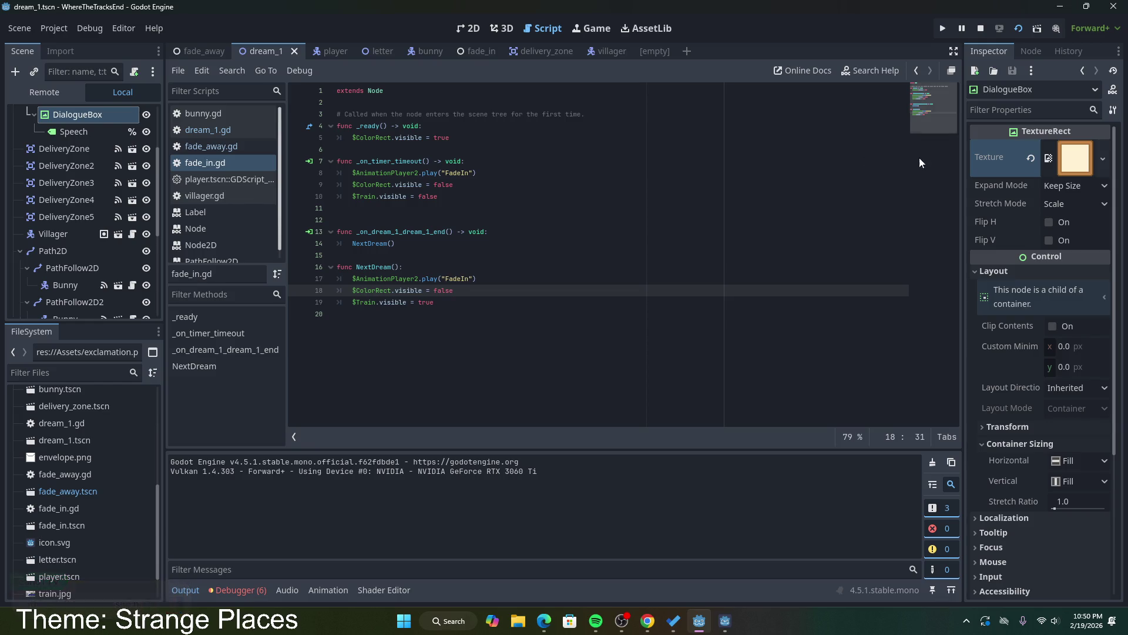
{"action": "left_click", "coordinate": [981, 28]}
{"action": "left_click", "coordinate": [735, 317]}
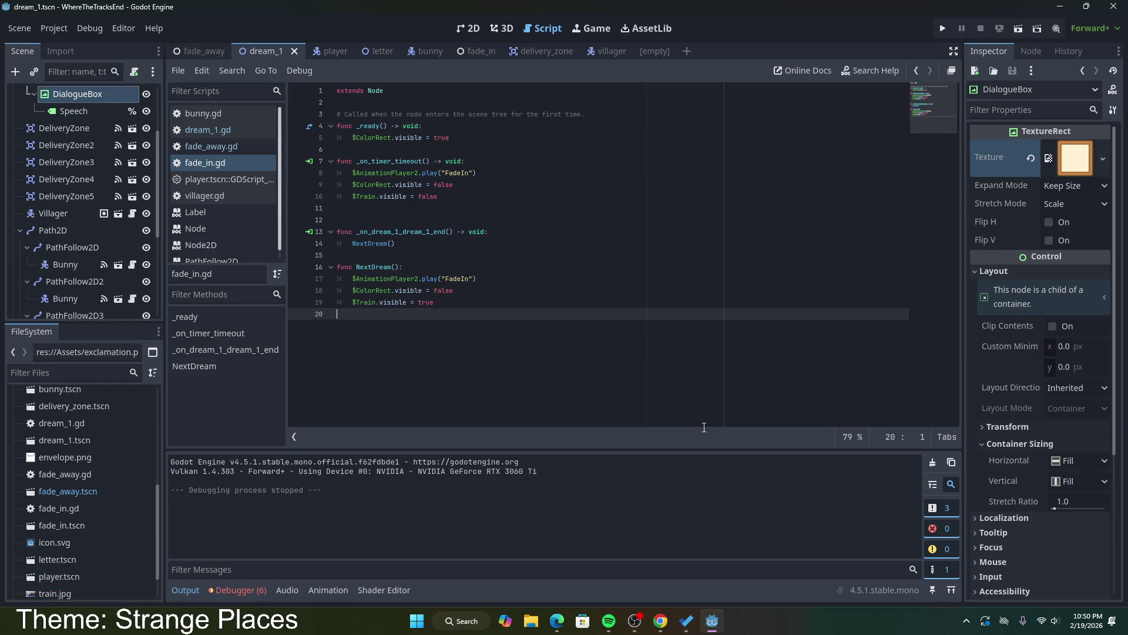
{"action": "mouse_move", "coordinate": [661, 623]}
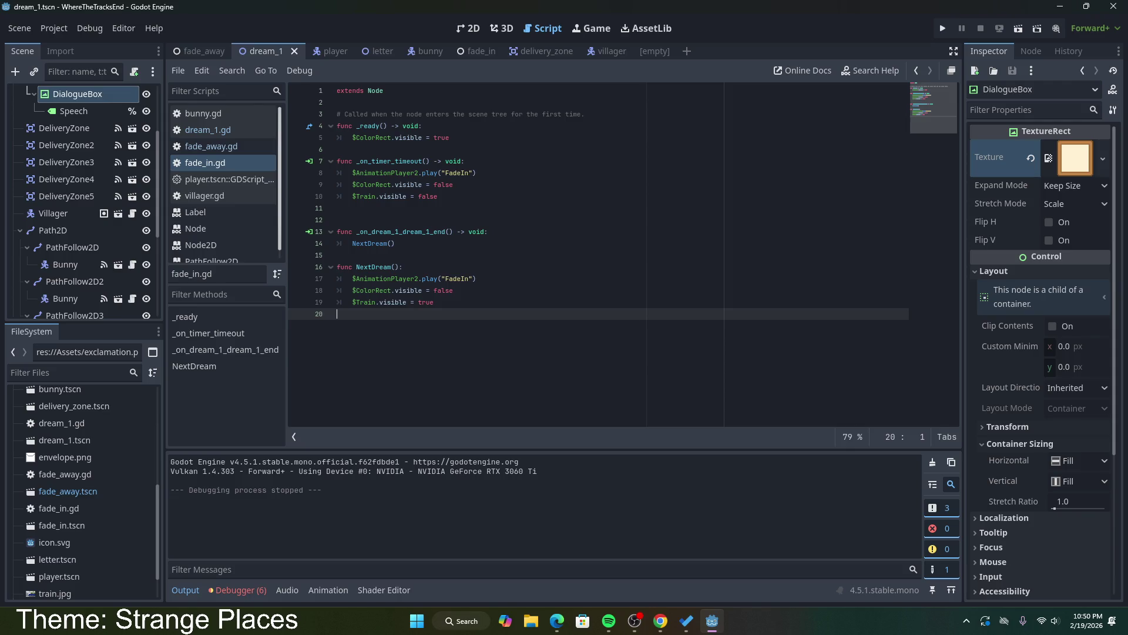
{"action": "left_click", "coordinate": [557, 620]}
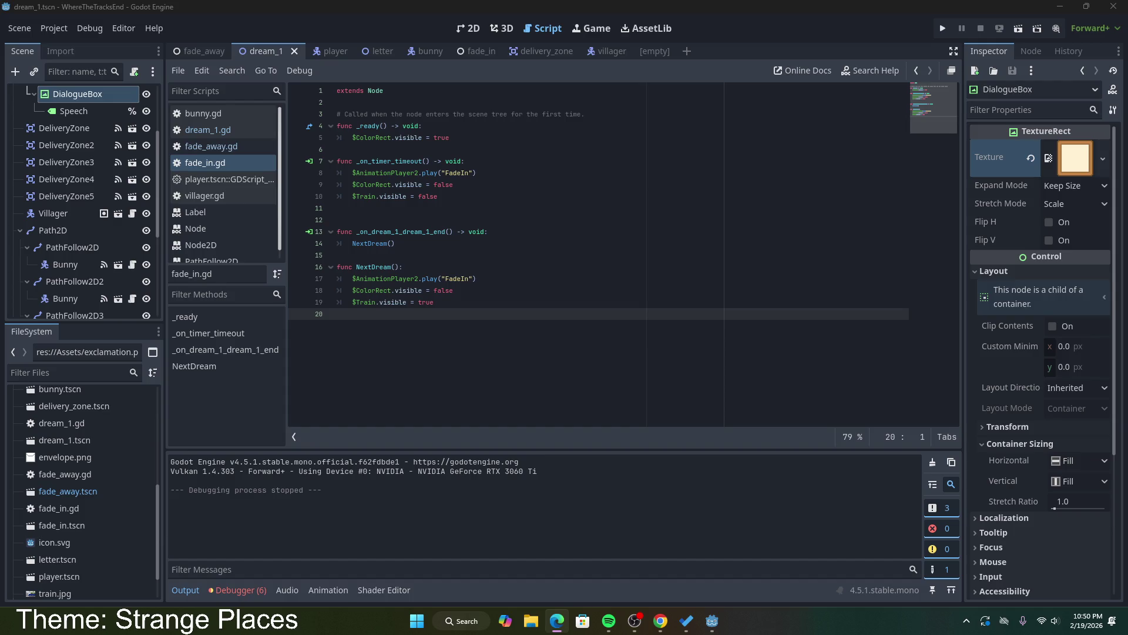
{"action": "left_click", "coordinate": [635, 621]}
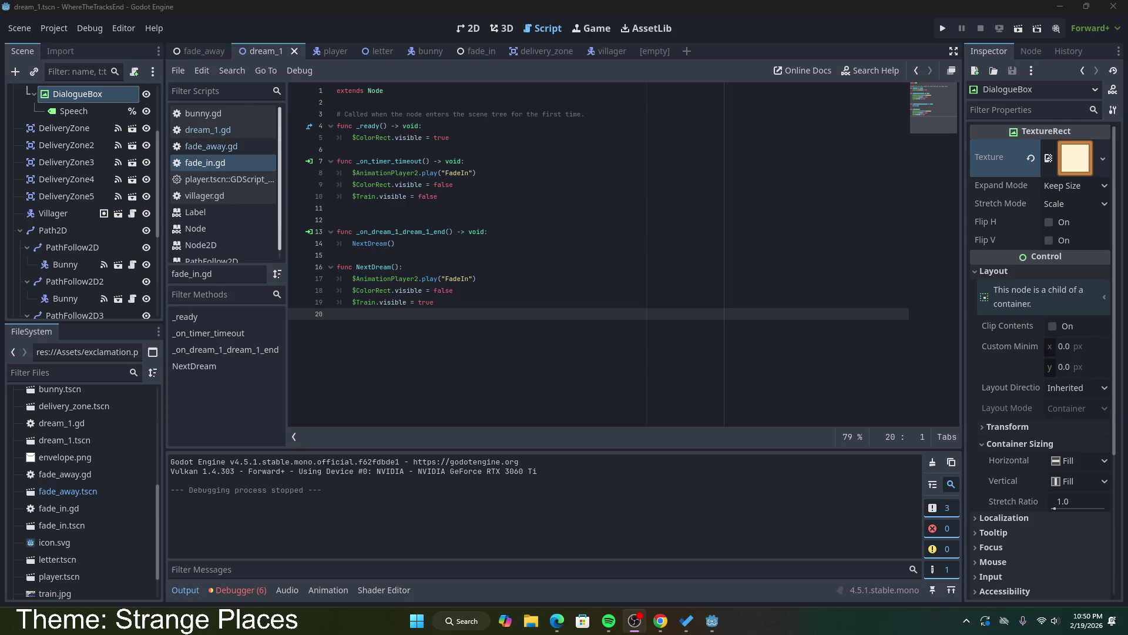
{"action": "left_click", "coordinate": [557, 621]}
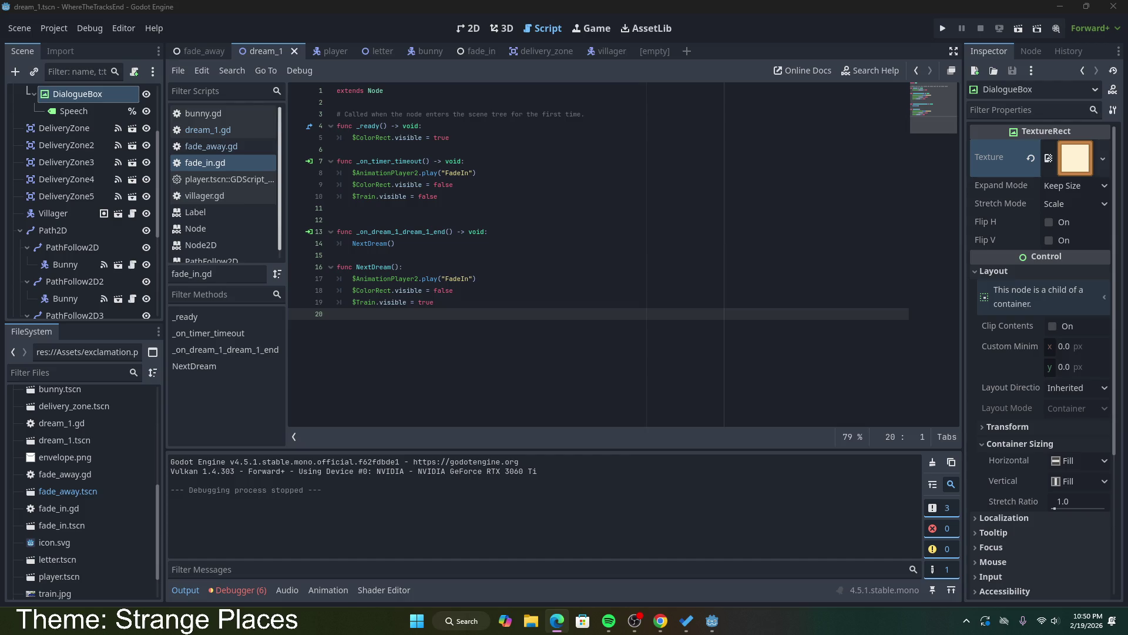
{"action": "left_click", "coordinate": [635, 621]}
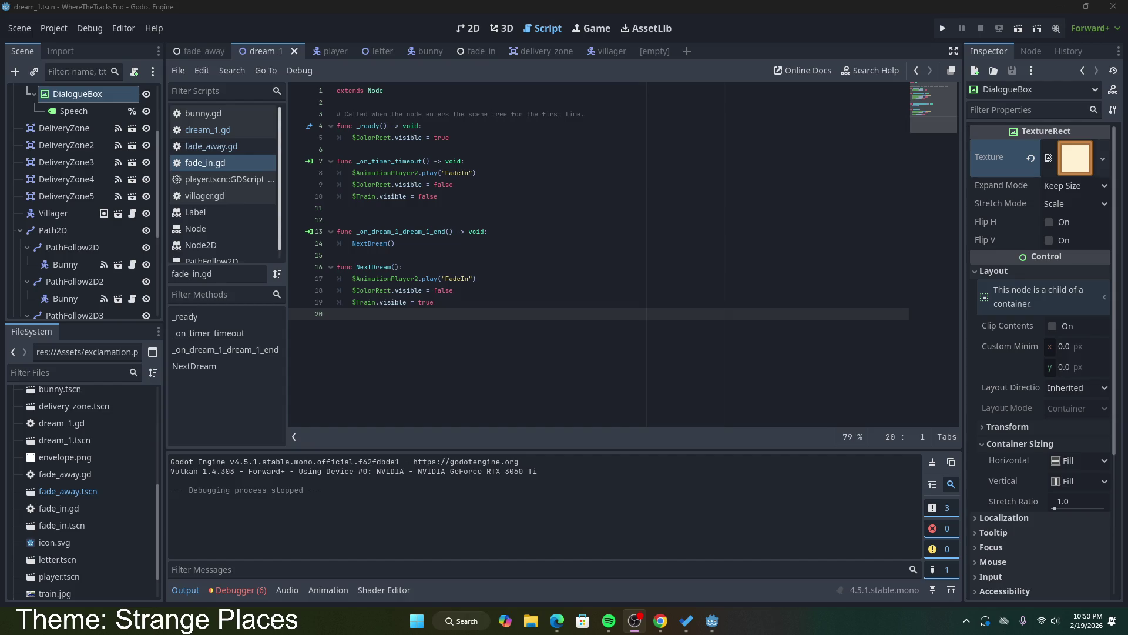